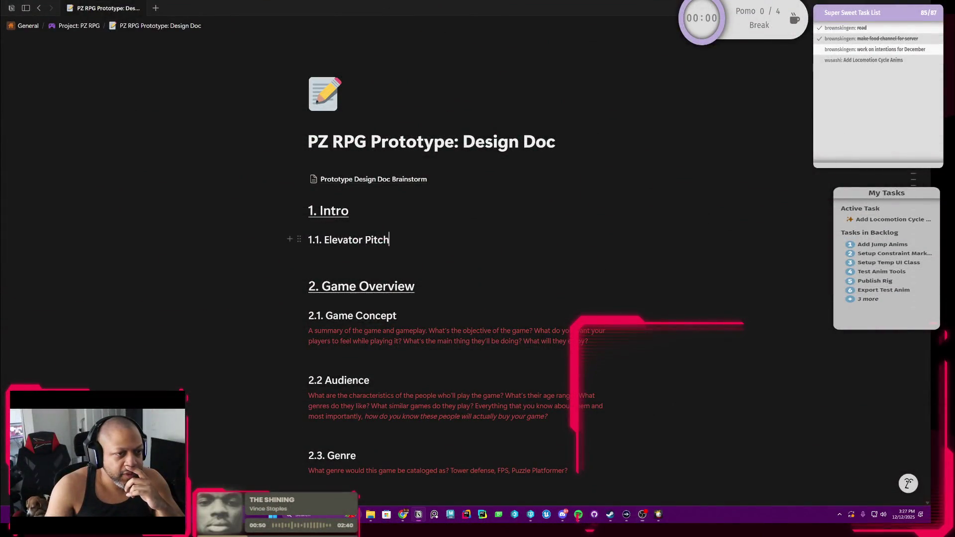
scroll(455, 299, down, 1)
scroll(455, 299, up, 1)
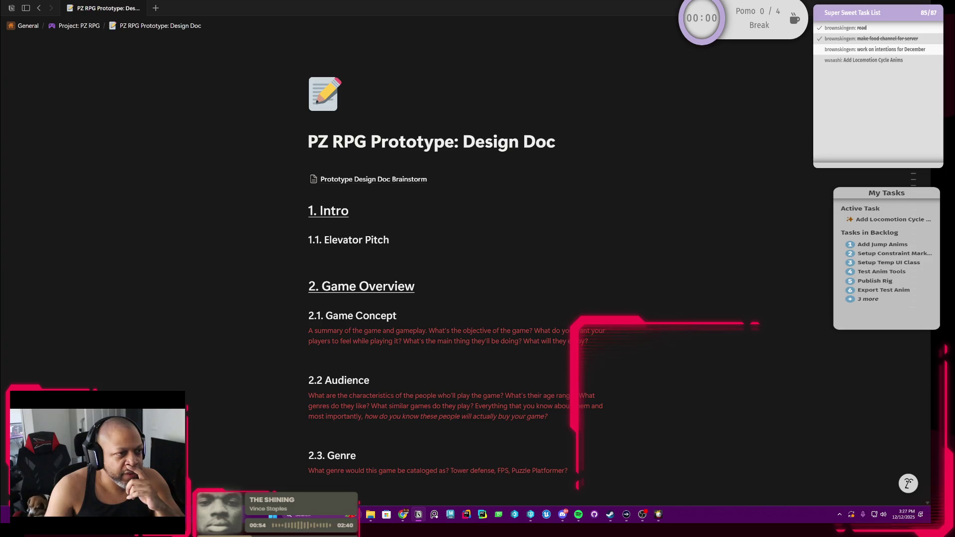
scroll(455, 299, down, 1)
scroll(455, 299, up, 1)
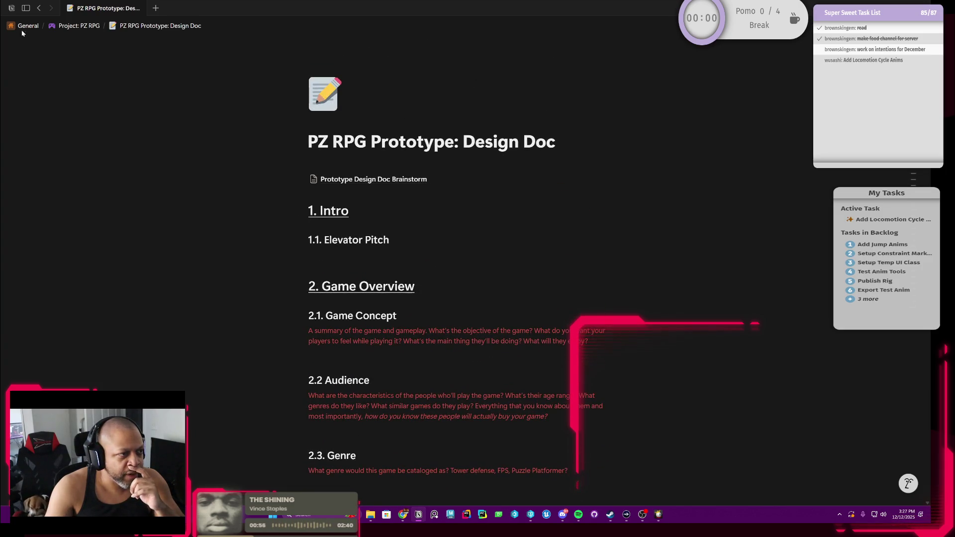
scroll(456, 298, down, 1)
scroll(456, 299, down, 2)
scroll(456, 298, down, 3)
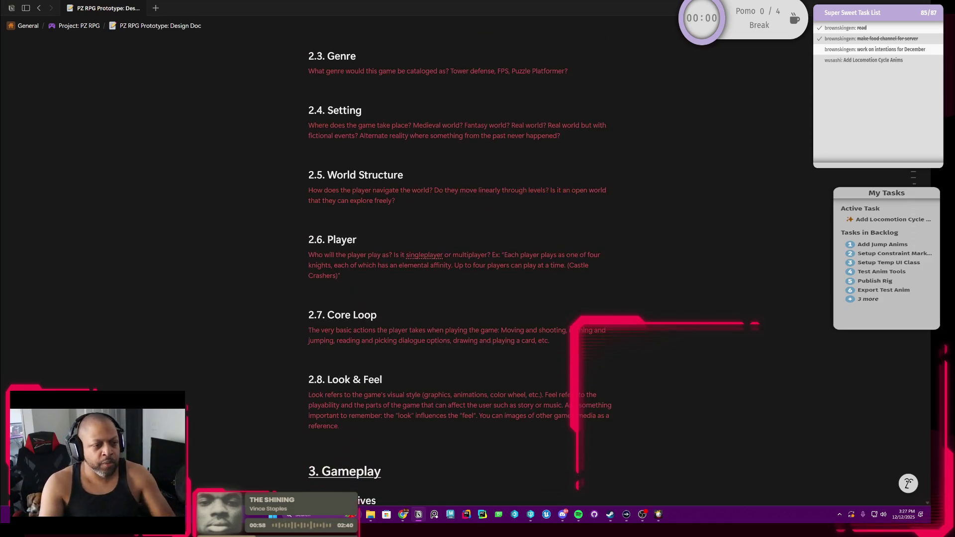
scroll(455, 299, down, 1)
scroll(456, 299, down, 3)
scroll(456, 299, down, 3)
scroll(455, 298, down, 2)
scroll(455, 299, up, 2)
scroll(455, 298, up, 5)
scroll(456, 299, up, 4)
scroll(456, 298, up, 1)
scroll(455, 299, up, 3)
scroll(455, 299, up, 1)
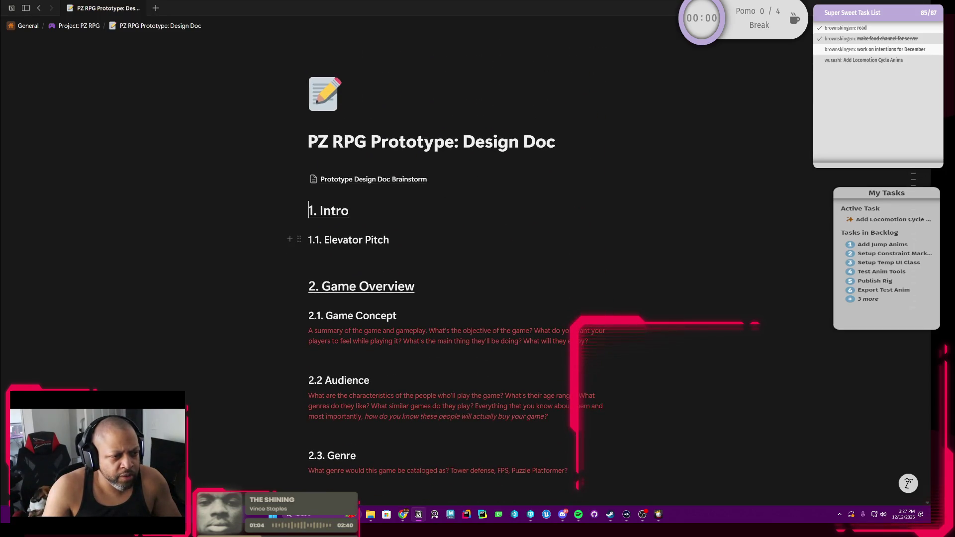
scroll(456, 299, down, 4)
scroll(455, 299, down, 3)
scroll(456, 299, down, 5)
scroll(455, 298, down, 3)
scroll(456, 299, down, 2)
scroll(456, 298, down, 3)
scroll(455, 298, down, 3)
scroll(456, 299, down, 3)
scroll(456, 298, down, 3)
scroll(455, 298, down, 3)
scroll(455, 299, down, 3)
scroll(456, 299, down, 3)
scroll(455, 299, down, 1)
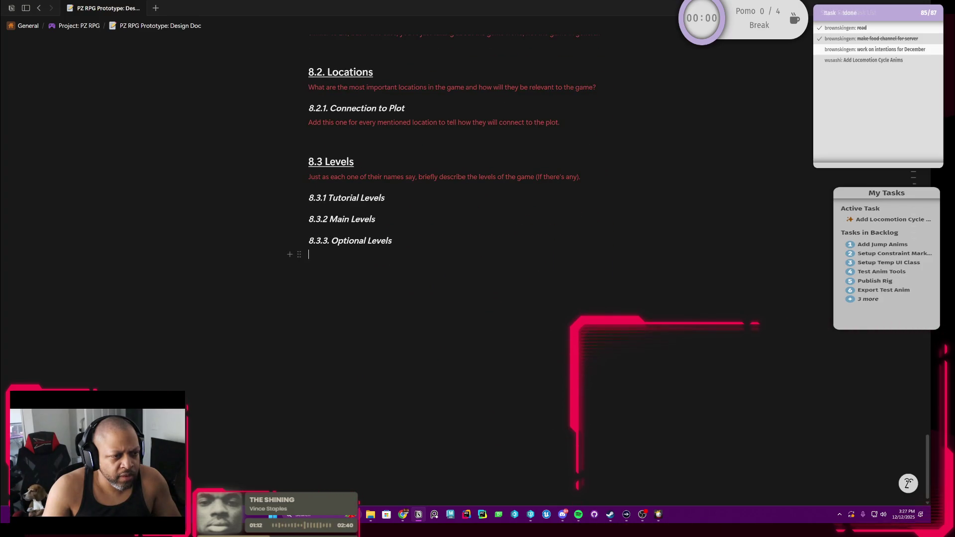
key(shift+Up)
key(shift+Up)
key(shift+Up)
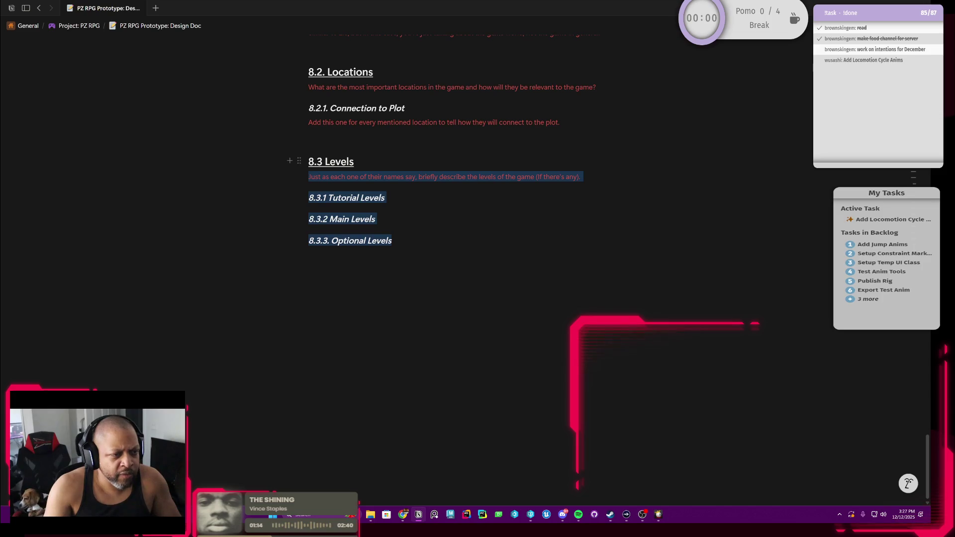
key(shift+Up)
key(shift+Up)
key(shift+Up)
key(shift+Up)
key(shift+Up)
key(shift+Up)
key(shift+Up)
key(shift+Up)
key(shift+Up)
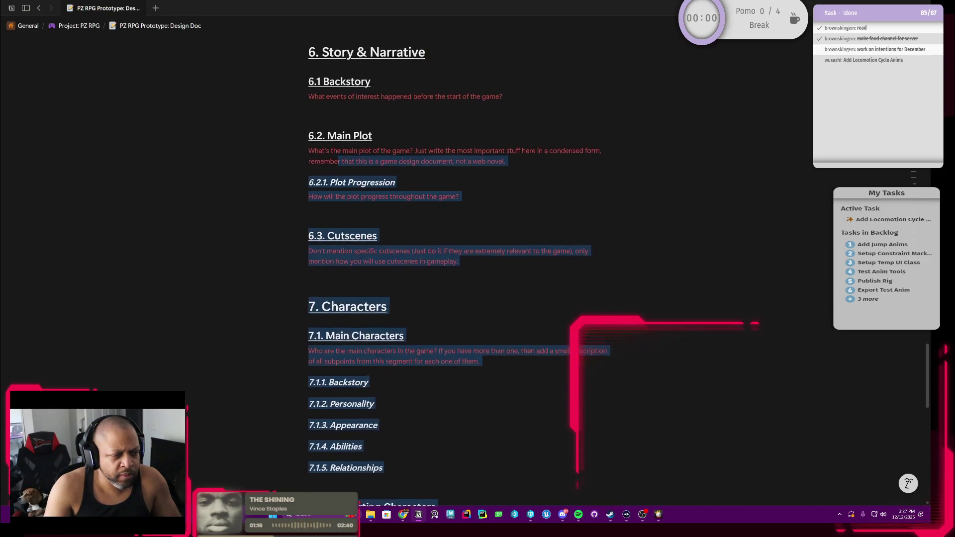
key(shift+Up)
key(shift+Up)
key(shift+Up)
key(shift+Up)
key(shift+Up)
key(shift+Up)
key(shift+Up)
key(shift+Up)
key(shift+Up)
key(shift+Up)
key(shift+Up)
key(shift+Up)
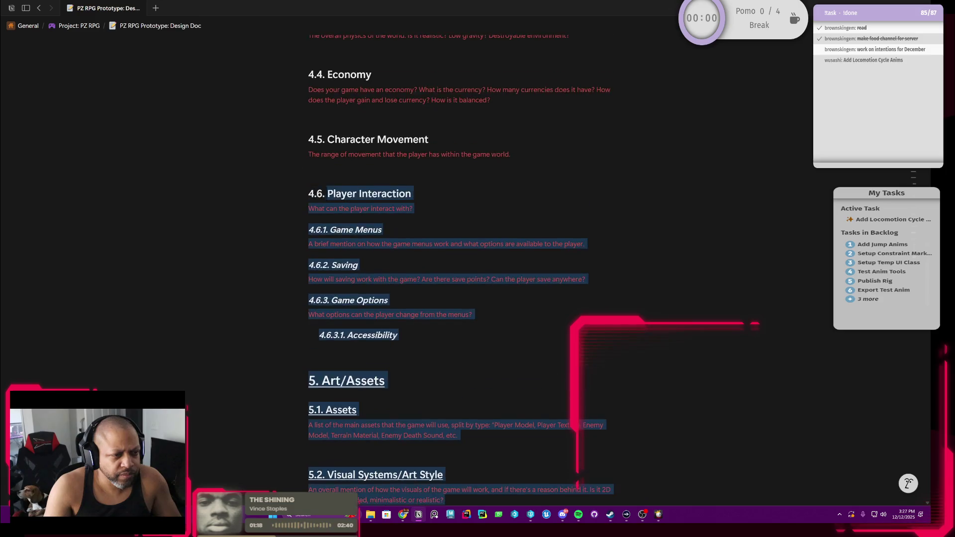
key(shift+Up)
key(shift+Up)
key(shift+Up)
key(shift+Up)
key(shift+Up)
key(Left)
scroll(460, 266, up, 1)
scroll(460, 266, up, 1)
scroll(460, 267, up, 1)
scroll(460, 266, up, 5)
scroll(460, 266, up, 3)
scroll(460, 267, up, 1)
scroll(459, 267, up, 3)
scroll(460, 266, up, 4)
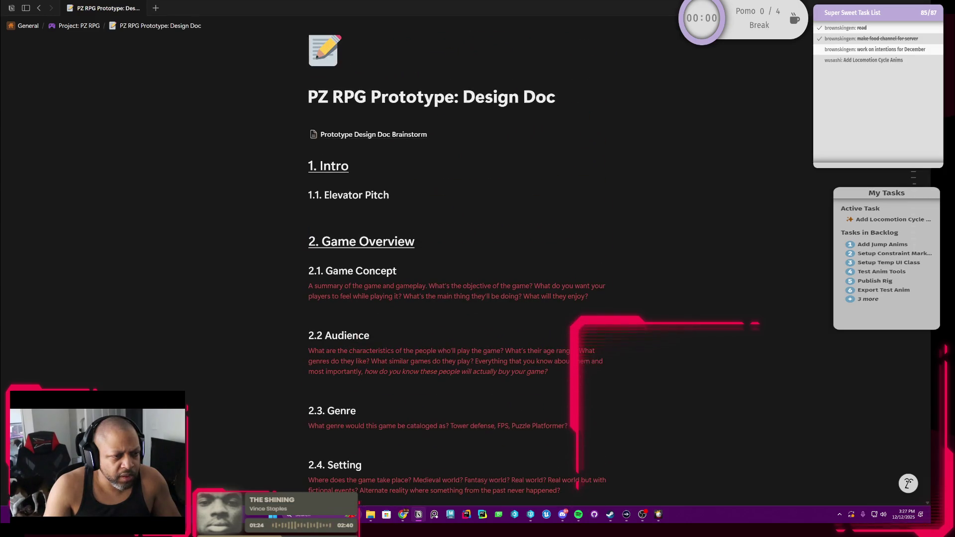
scroll(460, 266, down, 1)
scroll(460, 266, down, 1)
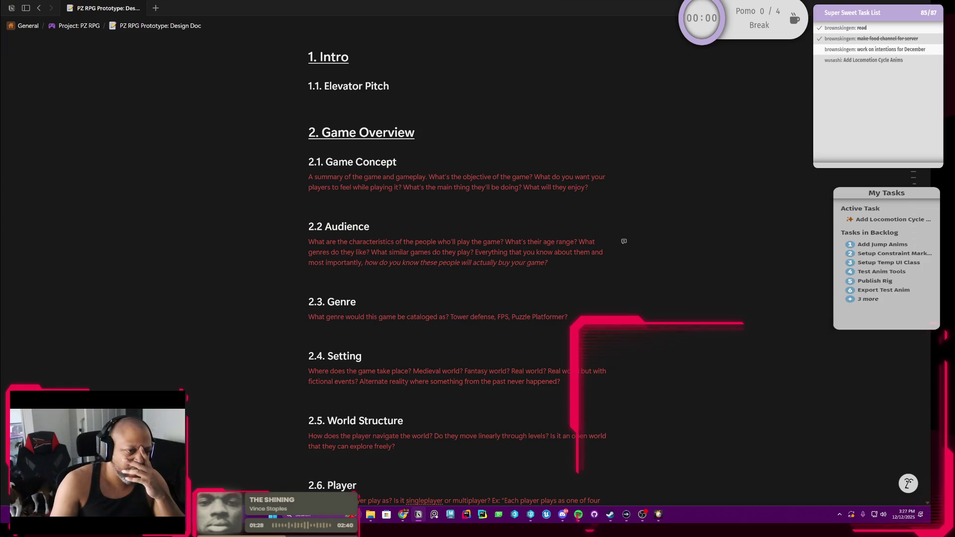
click(588, 187)
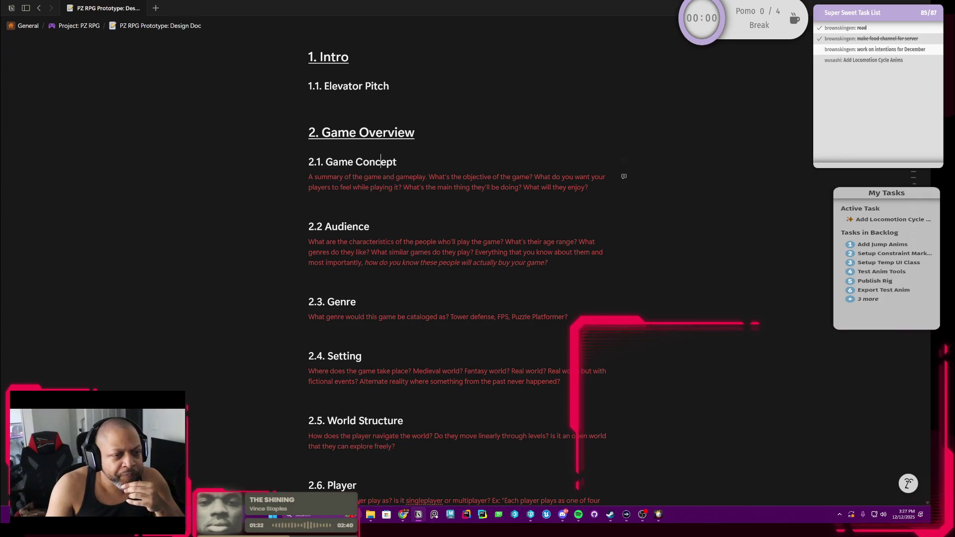
key(ctrl+a)
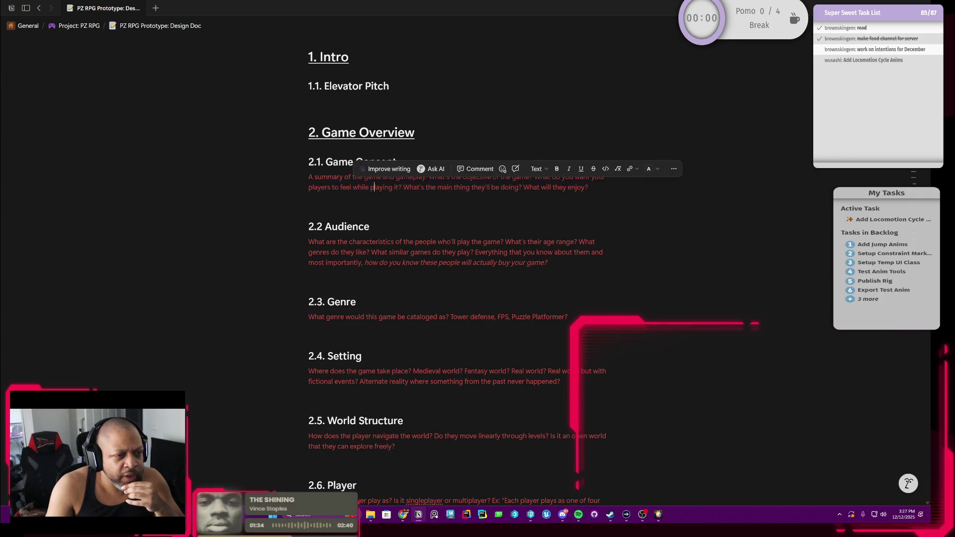
scroll(459, 279, up, 2)
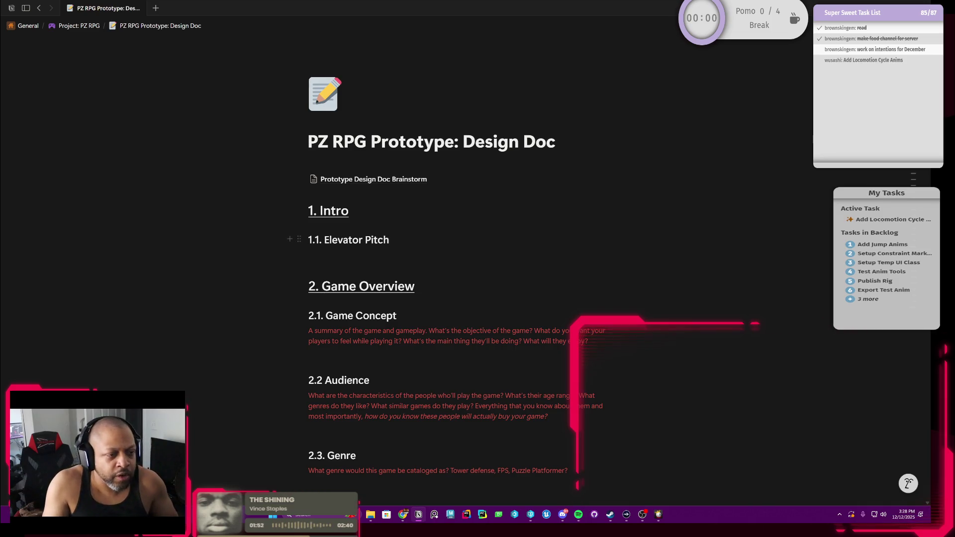
scroll(478, 299, down, 2)
scroll(478, 298, down, 3)
scroll(478, 298, up, 3)
scroll(478, 299, up, 1)
scroll(478, 298, up, 1)
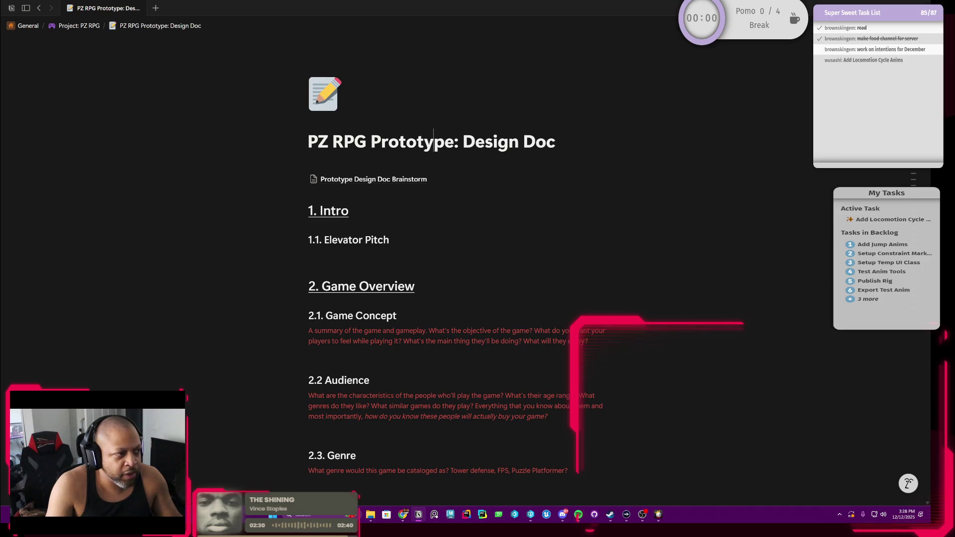
mouse_move(336, 255)
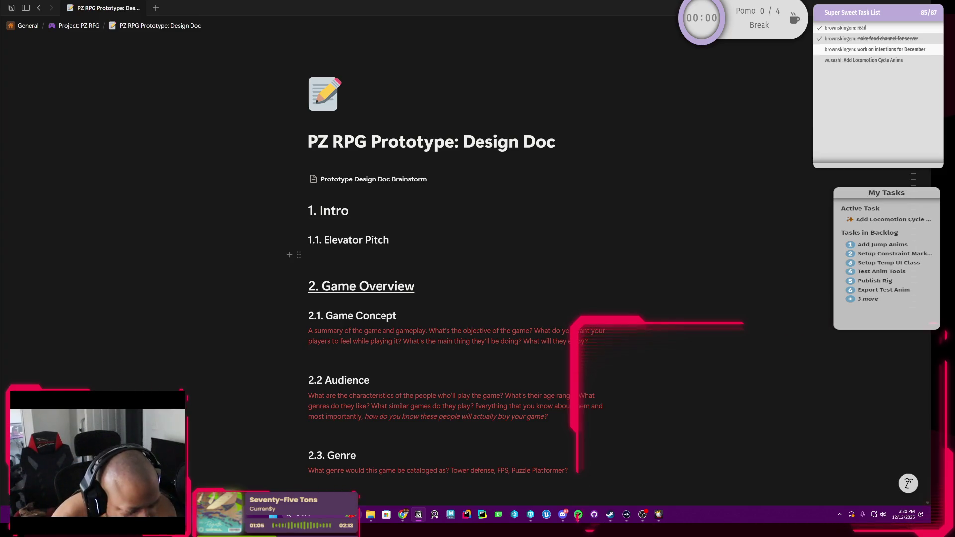
Step: Select the Elevator Pitch heading text from the empty line below it, then release the selection
click(359, 255)
key(ctrl+shift+Left)
key(ctrl+shift+Left)
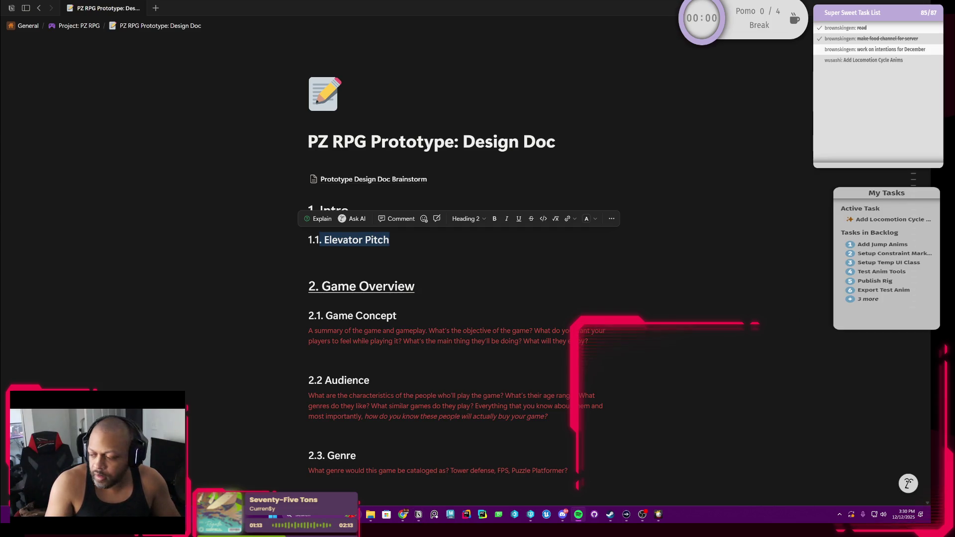
key(Right)
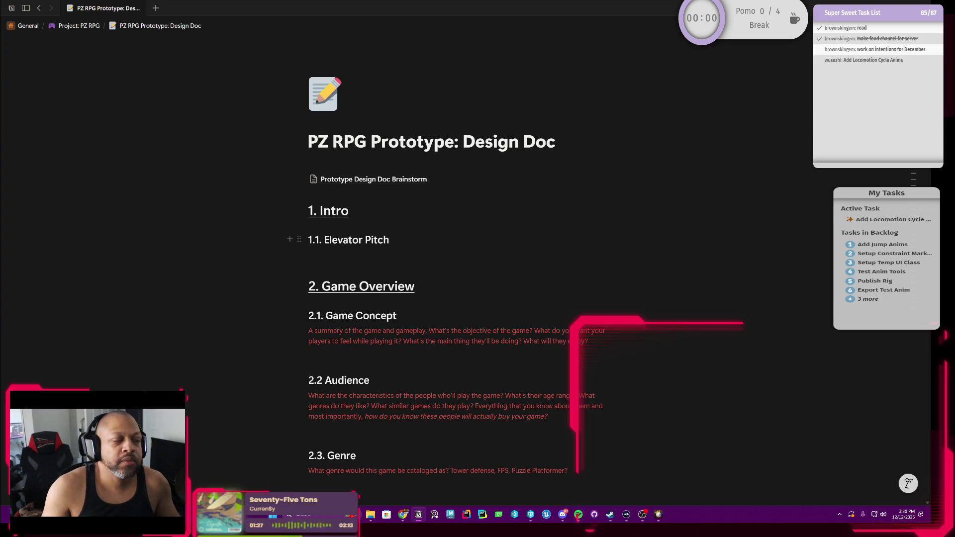
scroll(298, 240, down, 1)
drag(309, 173, 568, 435)
scroll(459, 299, down, 10)
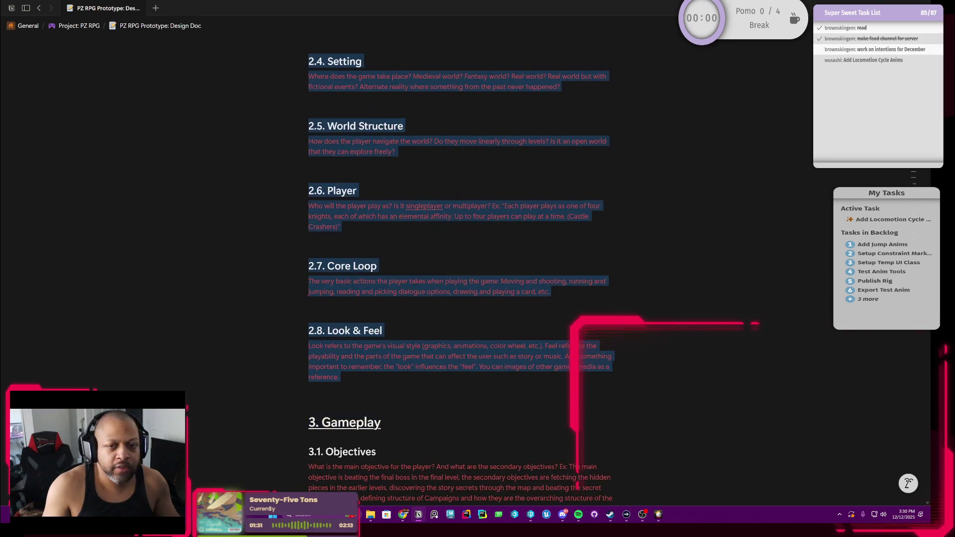
scroll(459, 272, down, 4)
scroll(460, 273, down, 2)
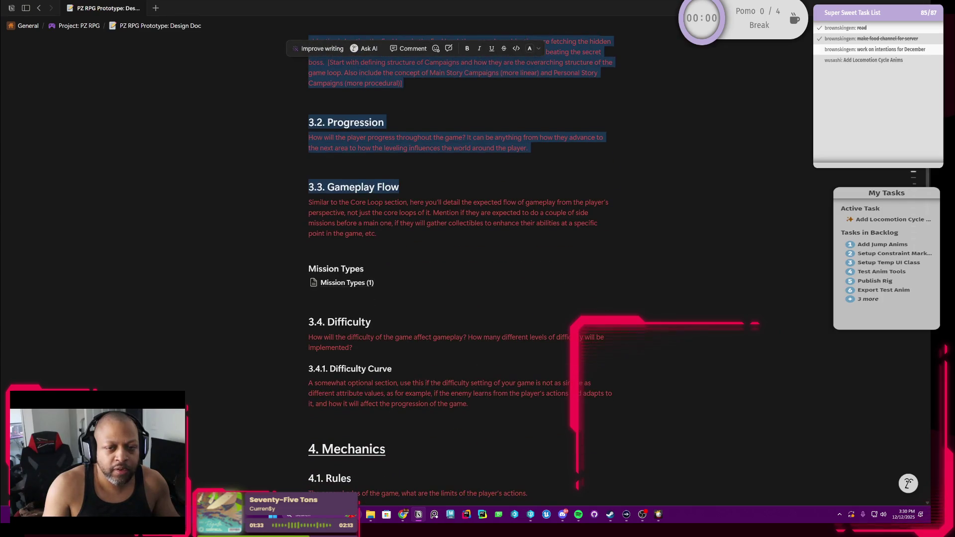
scroll(460, 272, down, 2)
scroll(459, 272, down, 1)
scroll(460, 273, up, 7)
scroll(459, 273, up, 12)
scroll(462, 272, up, 4)
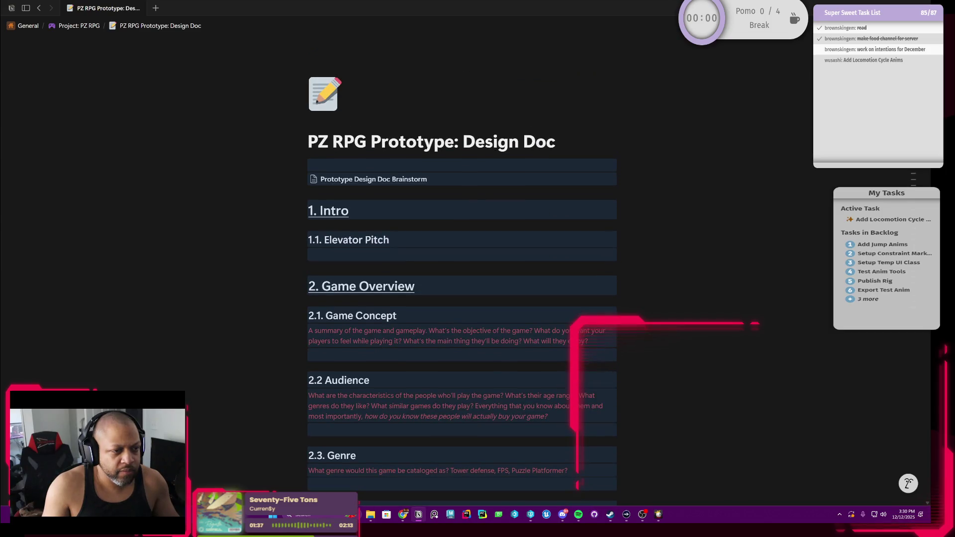
Step: Open the Brainstorm page link in two background tabs and clear the block selection
middle_click(440, 182)
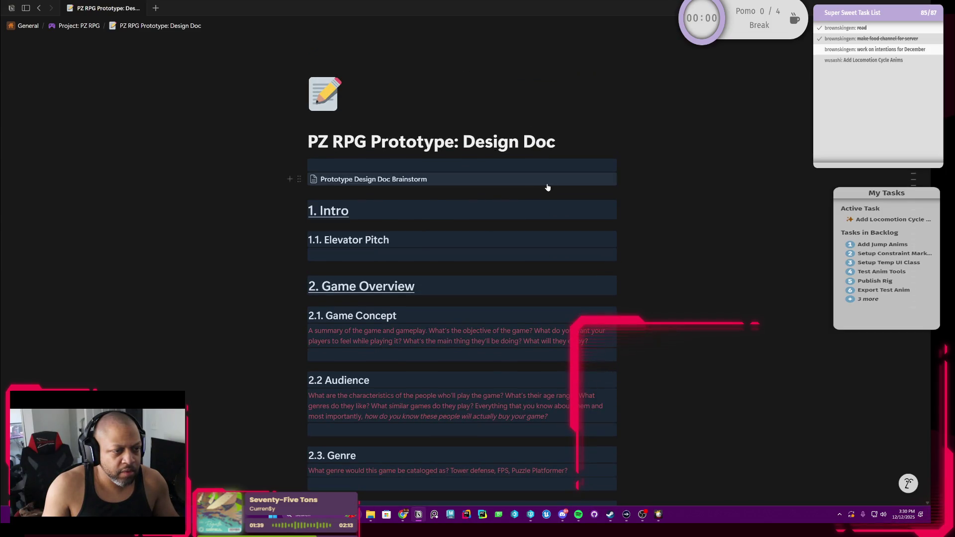
middle_click(547, 185)
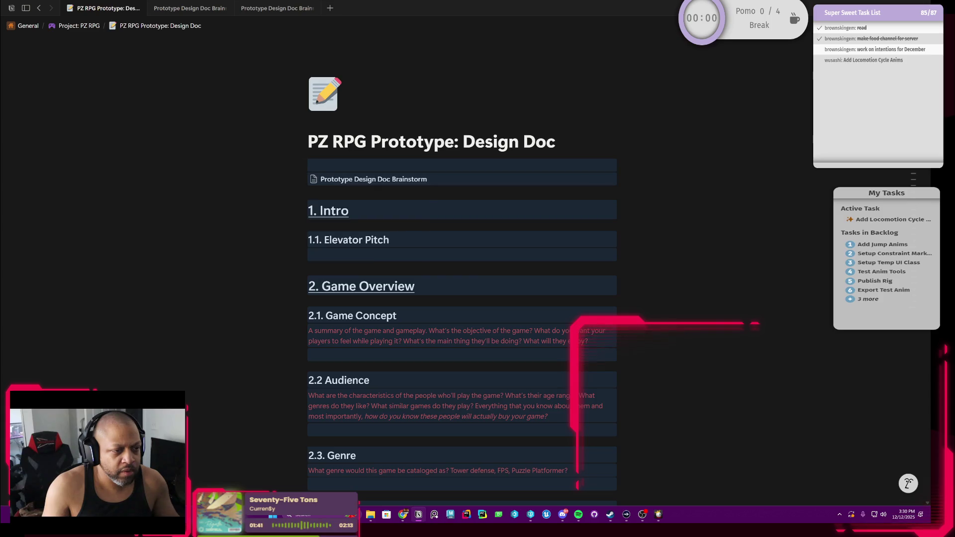
key(Escape)
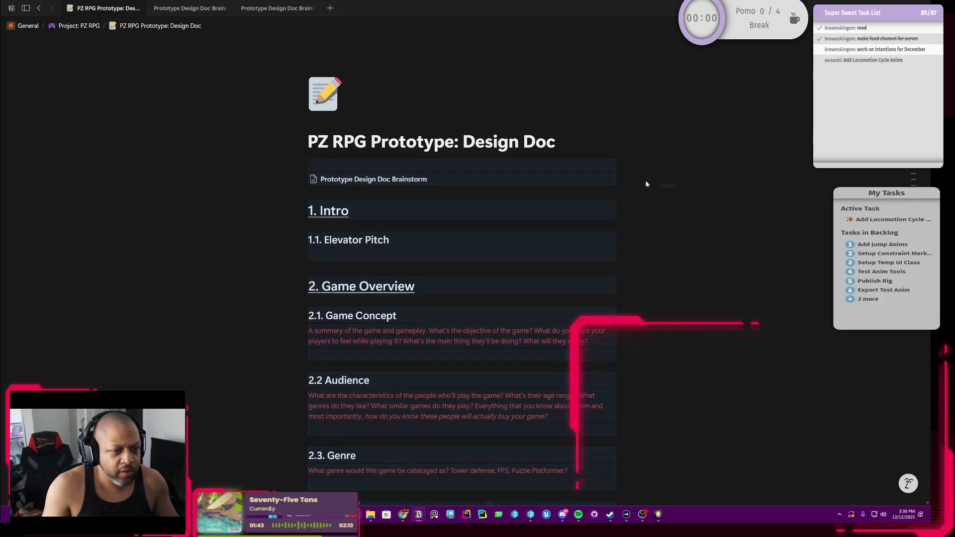
Step: Delete all template sections from 1. Intro through the plot blocks, leaving an empty line under the page link
drag(650, 198, 660, 488)
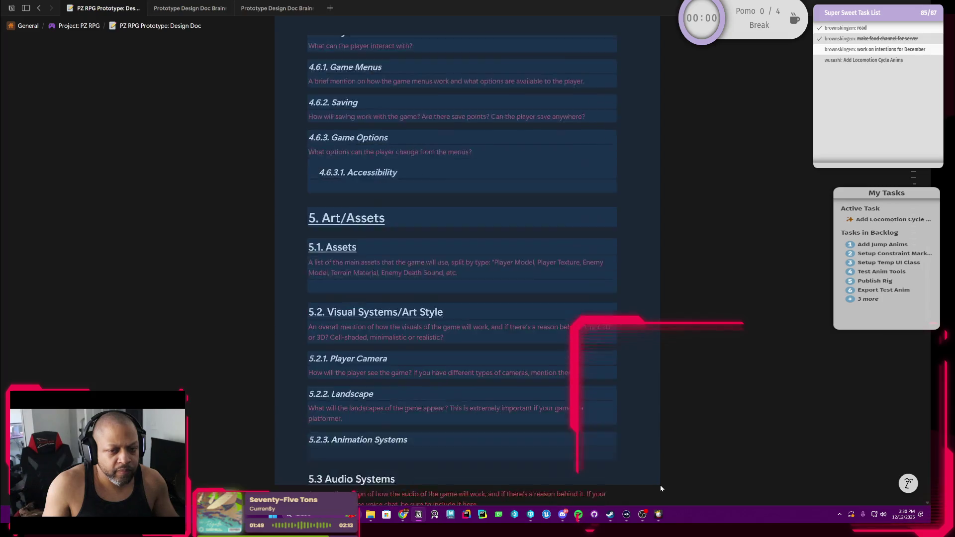
drag(661, 486, 624, 410)
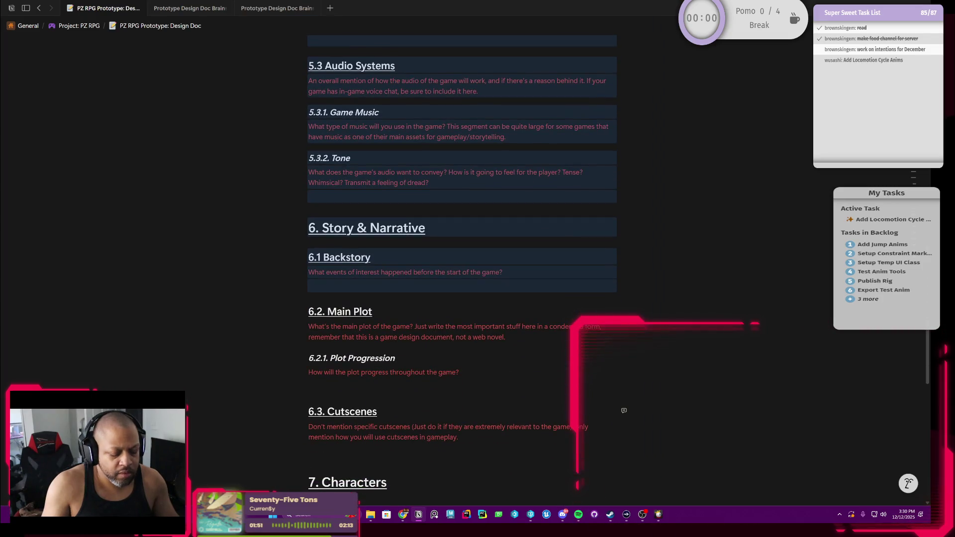
key(Delete)
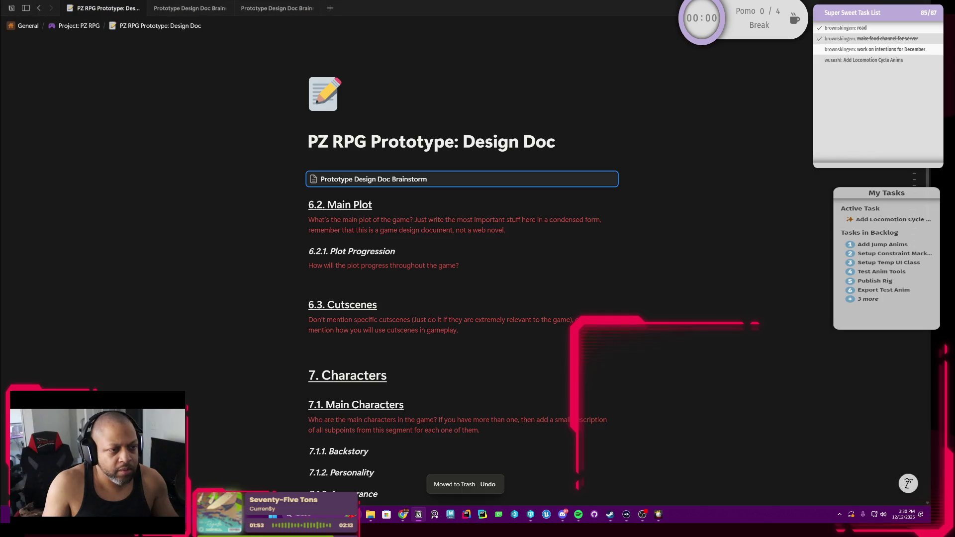
drag(307, 206, 466, 419)
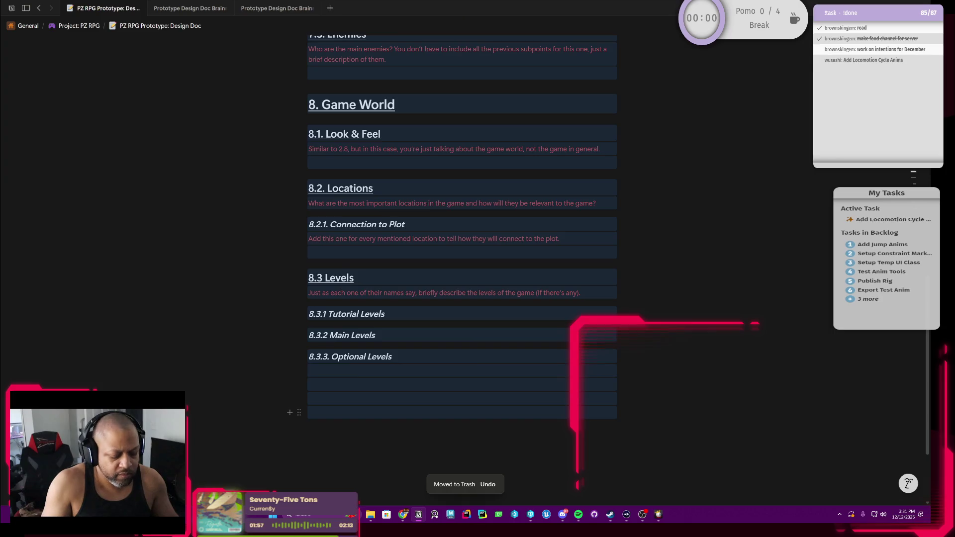
key(Delete)
click(379, 193)
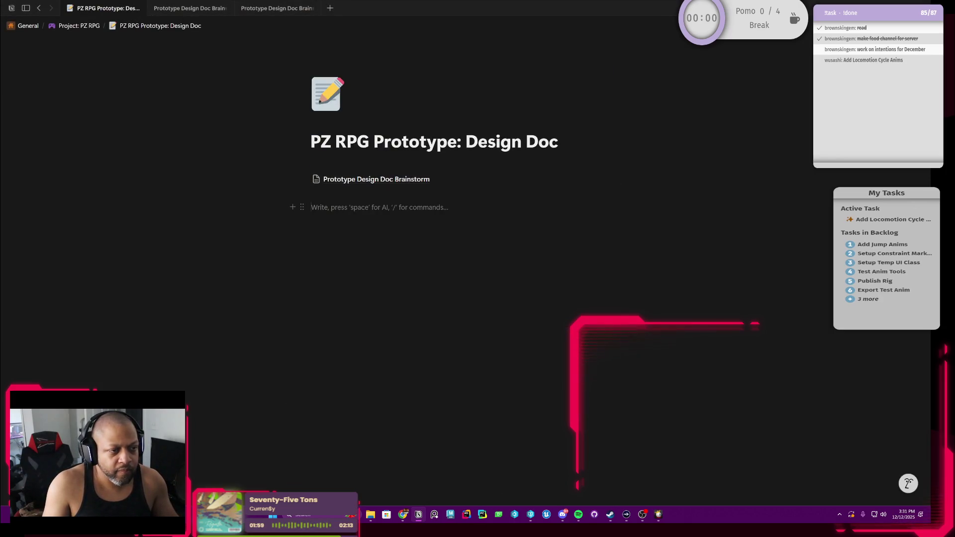
Step: Turn the empty block under the Brainstorm link into a Heading 1 and place the cursor in it
key(Return)
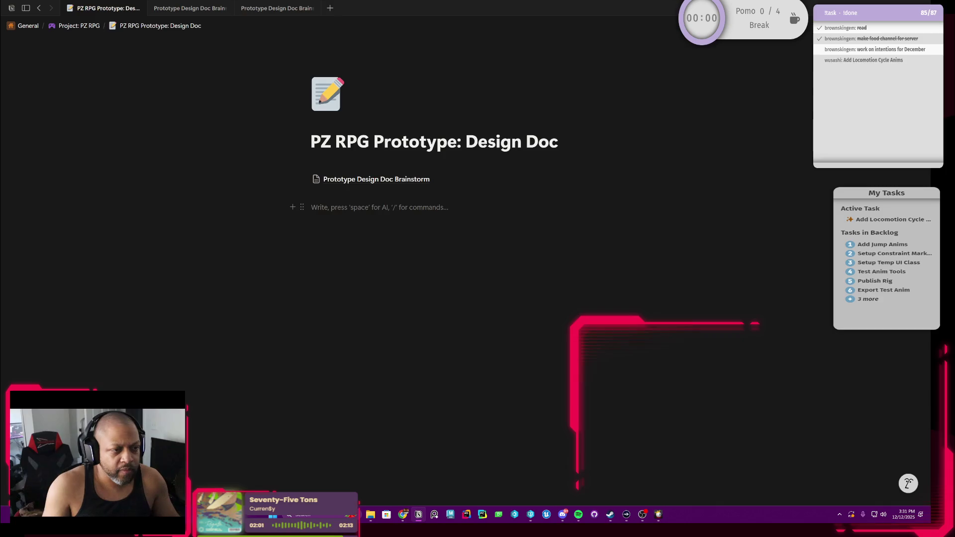
click(301, 208)
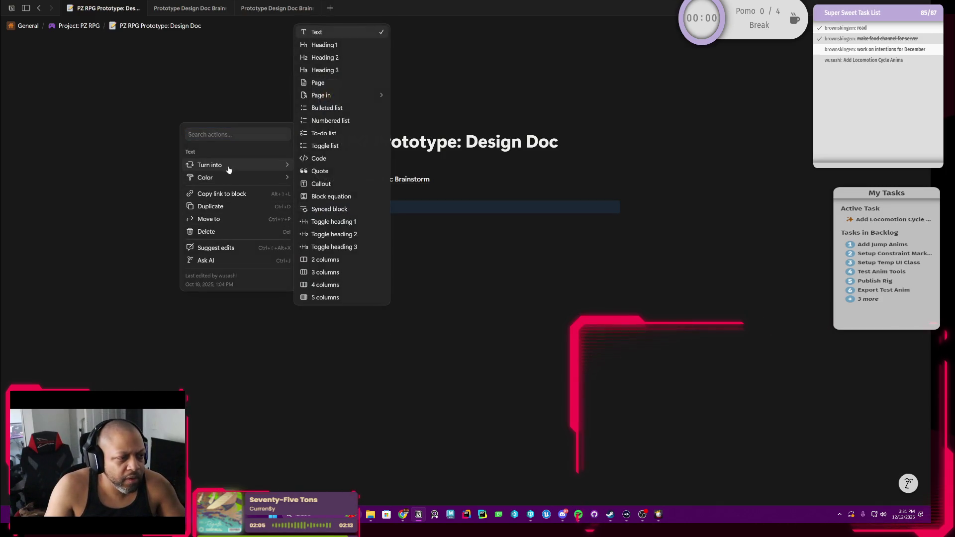
mouse_move(209, 165)
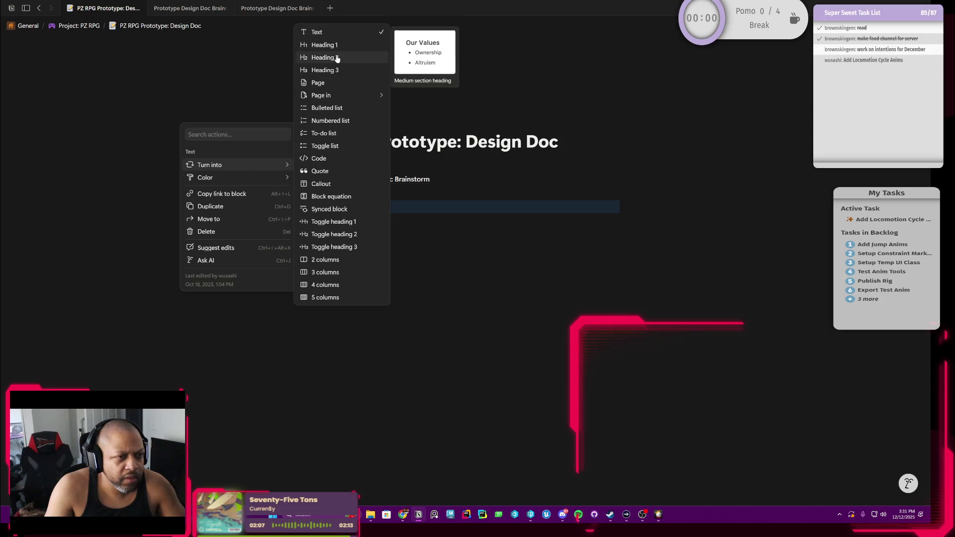
click(328, 45)
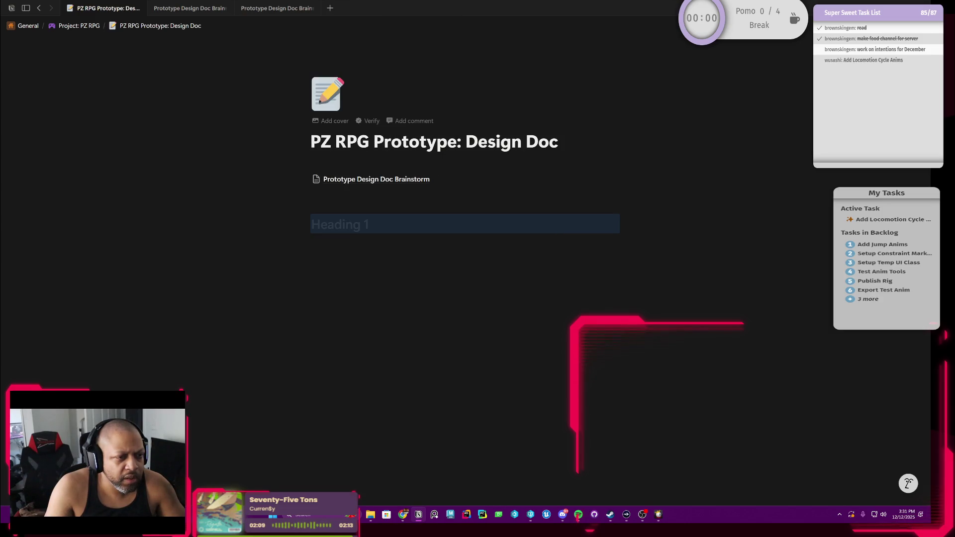
click(344, 224)
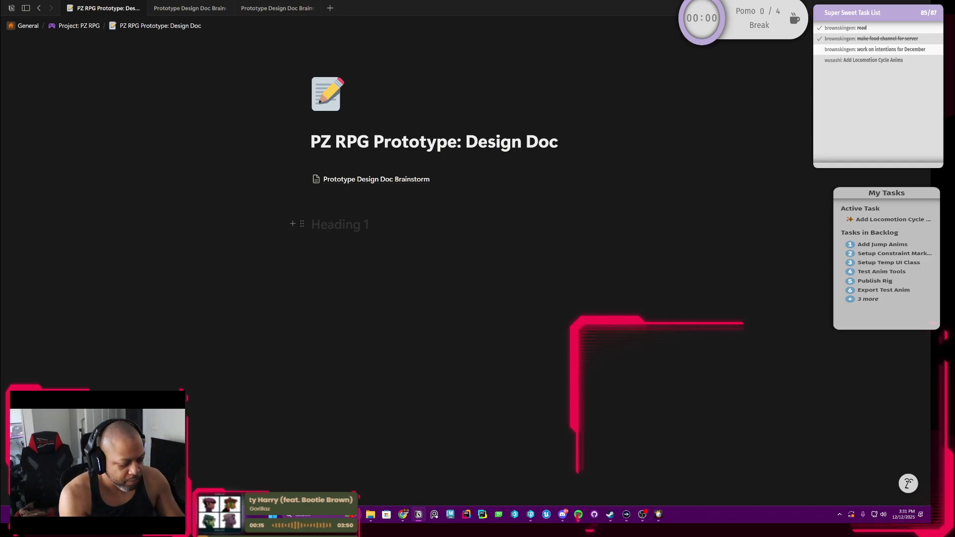
text(Core Loop)
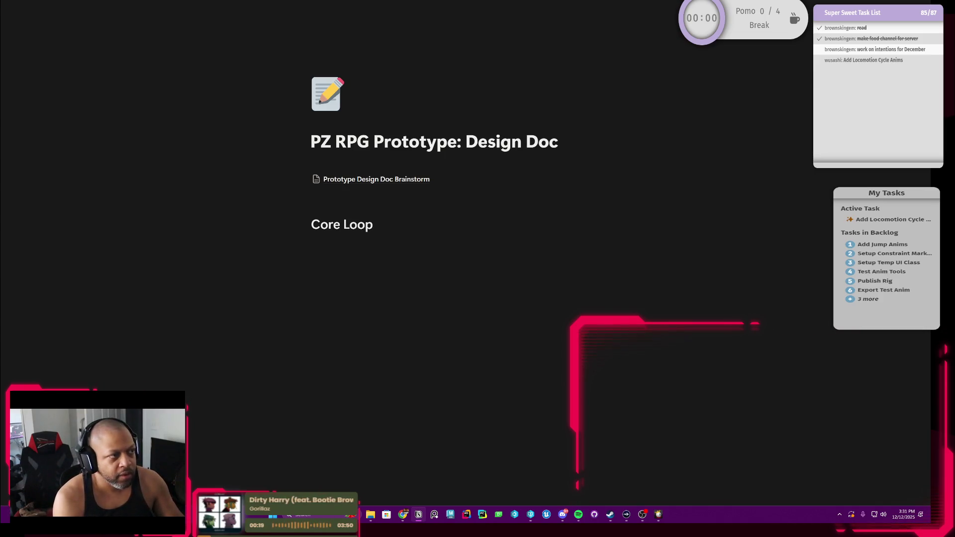
Step: Replace the partial 'Core Loop' text with '1. Elevator Pitch' and start a new line below
key(BackSpace)
key(BackSpace)
key(BackSpace)
key(BackSpace)
key(BackSpace)
key(BackSpace)
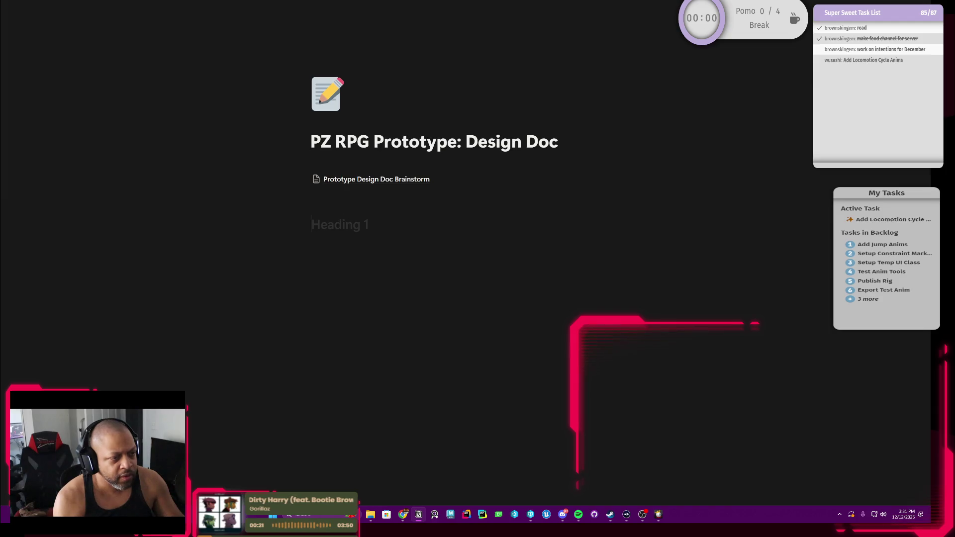
text(1.)
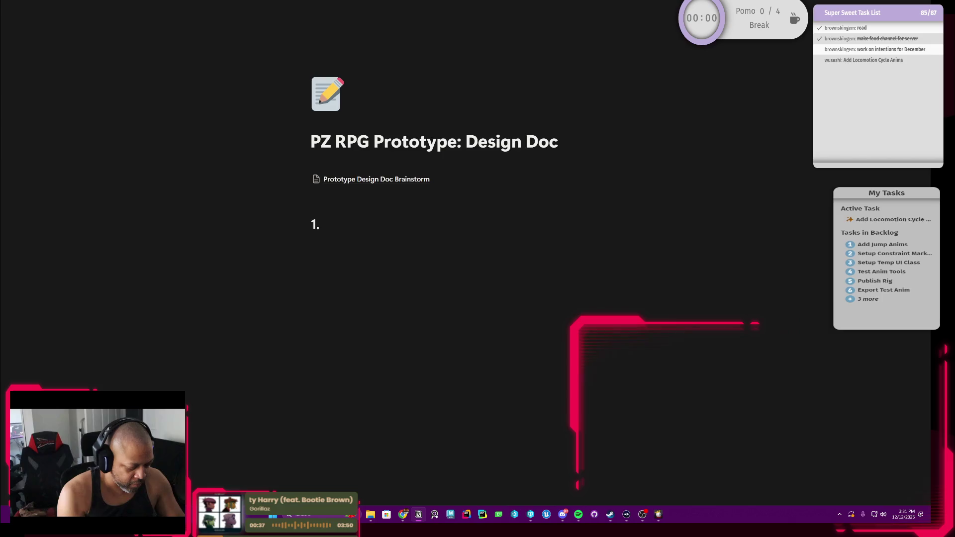
text(or P)
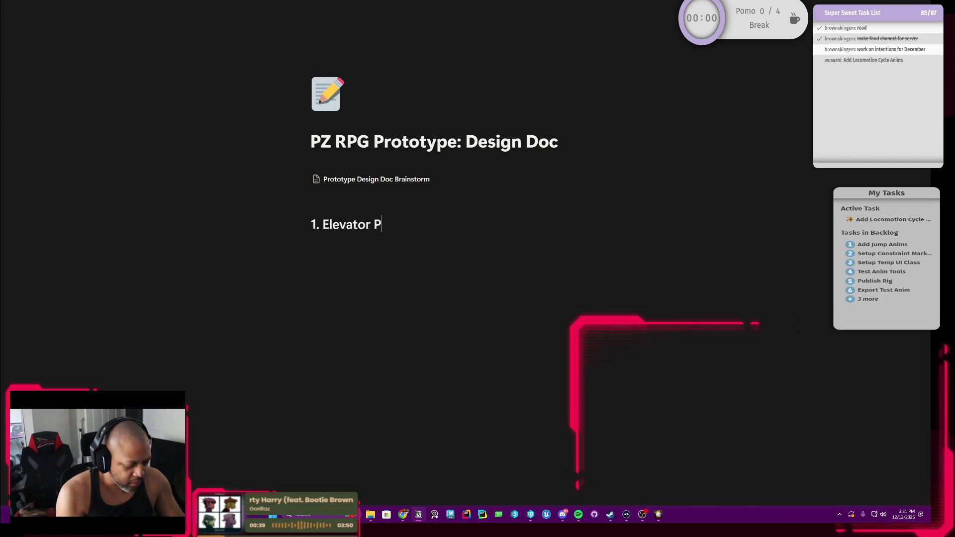
text(itch)
key(Return)
key(Return)
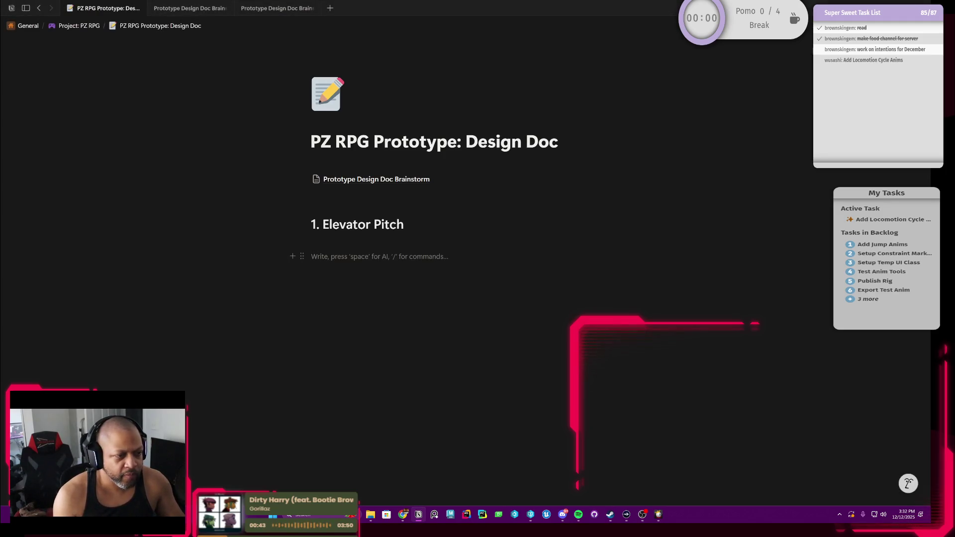
Step: Add Heading 1 blocks 2. Core Loop, 3. Pillars and 4. Themes, then move back up to Elevator Pitch
click(303, 256)
mouse_move(210, 214)
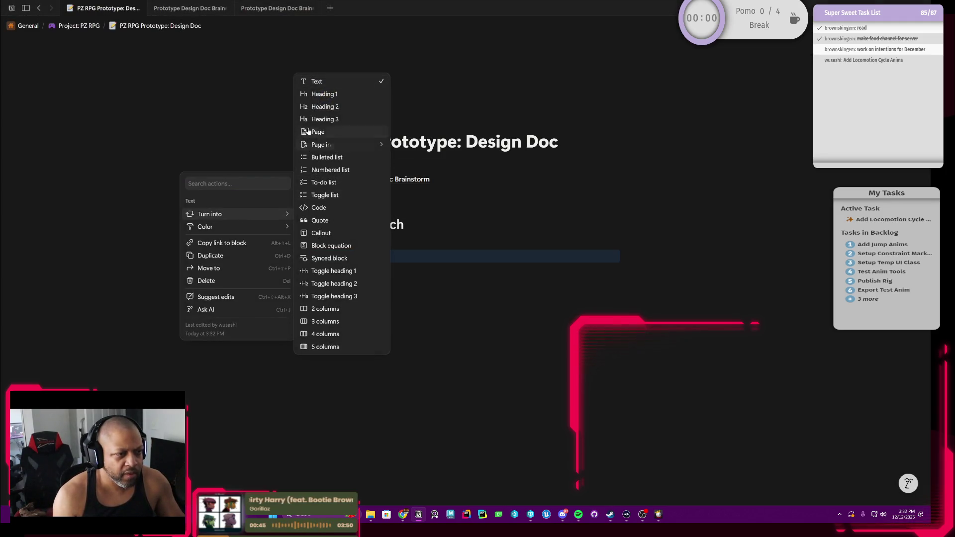
click(322, 95)
text(2. Core Loop)
key(Return)
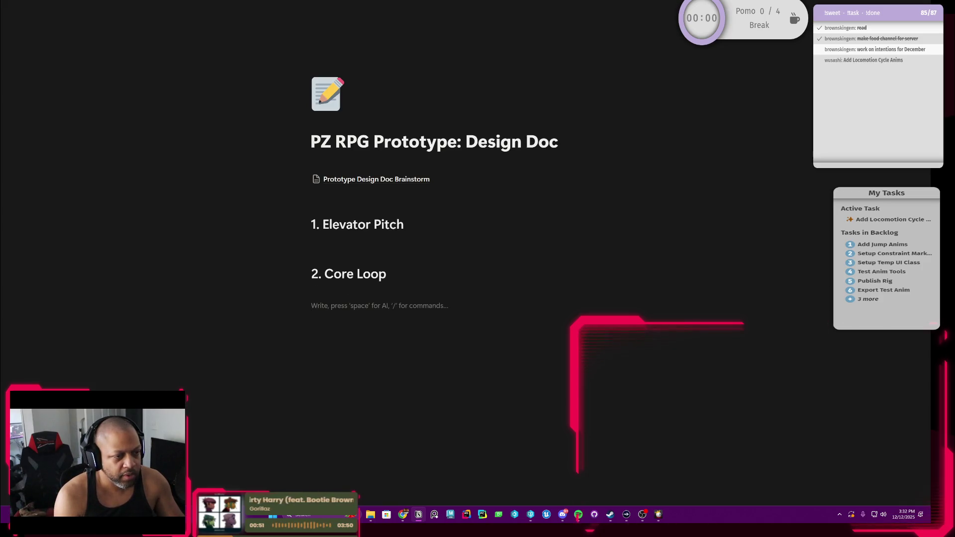
click(299, 306)
mouse_move(210, 263)
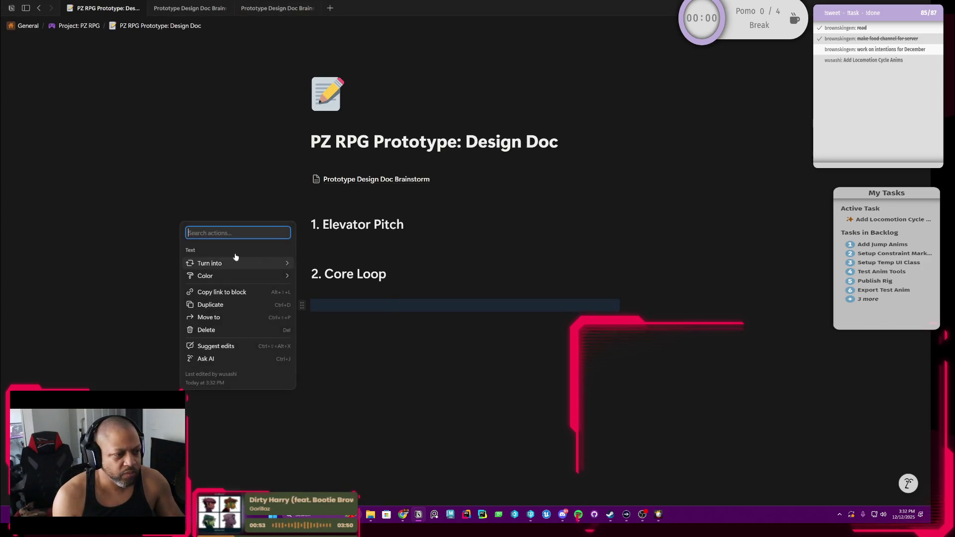
click(323, 143)
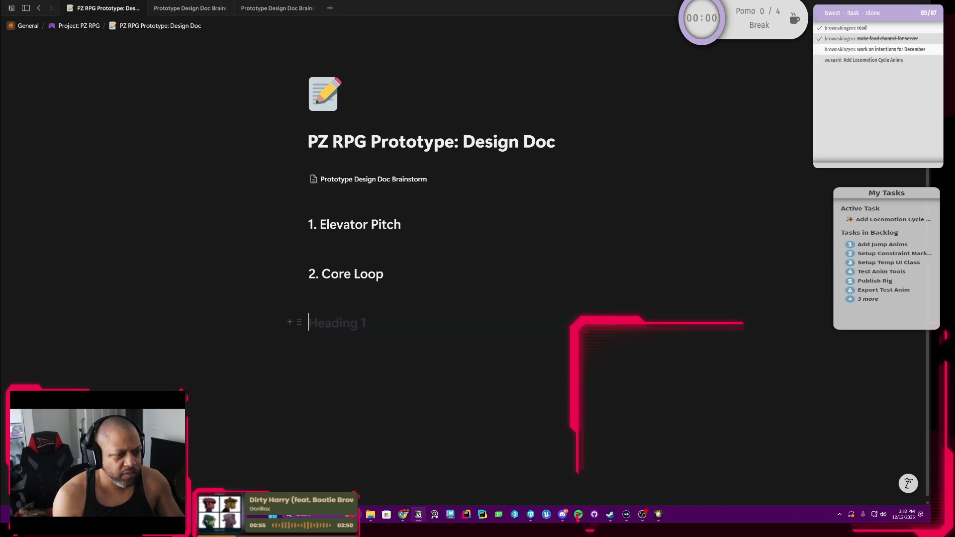
text(3. )
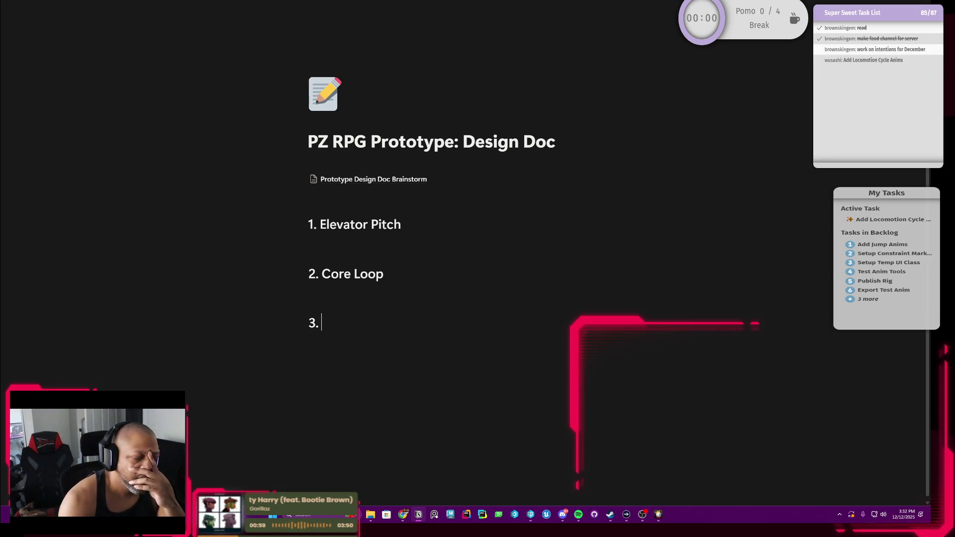
text(P)
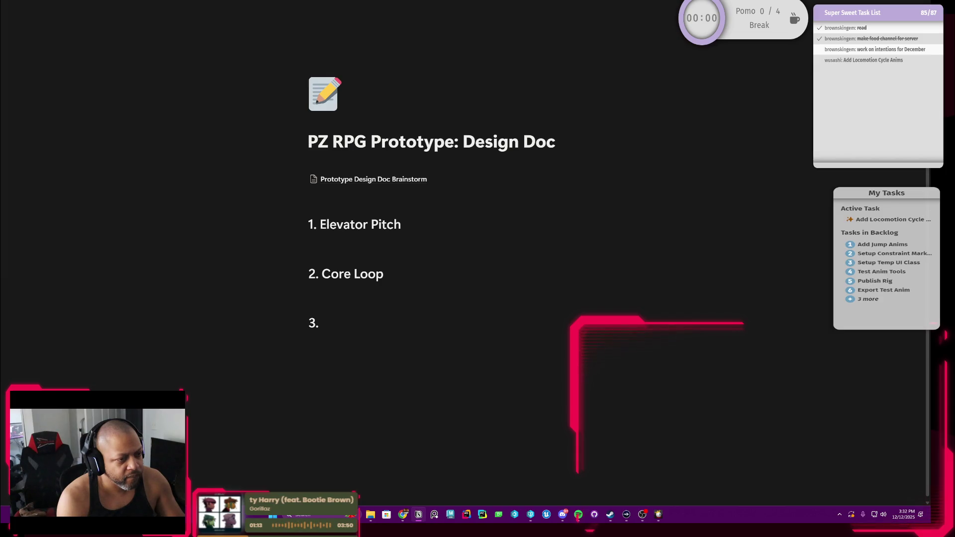
text(illars)
key(Return)
text(4)
key(BackSpace)
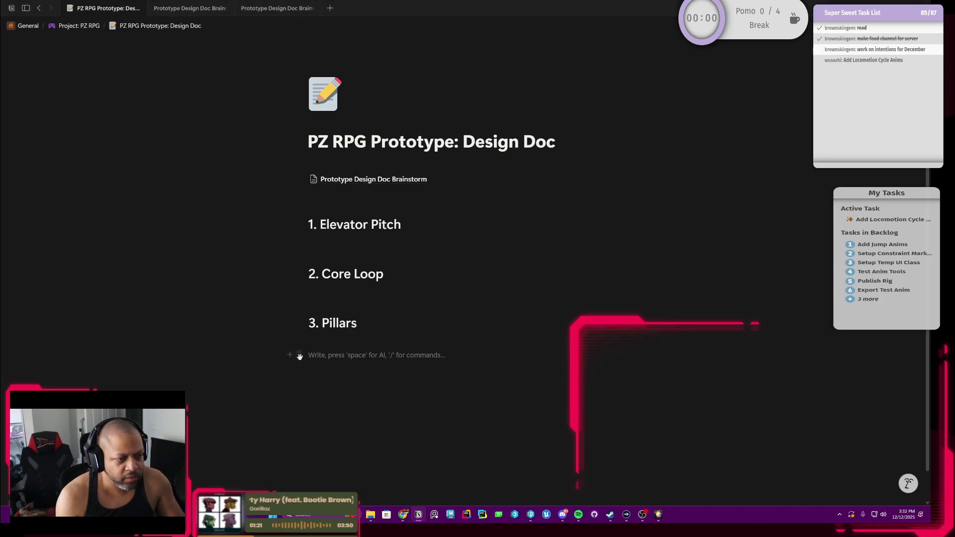
click(300, 355)
mouse_move(206, 312)
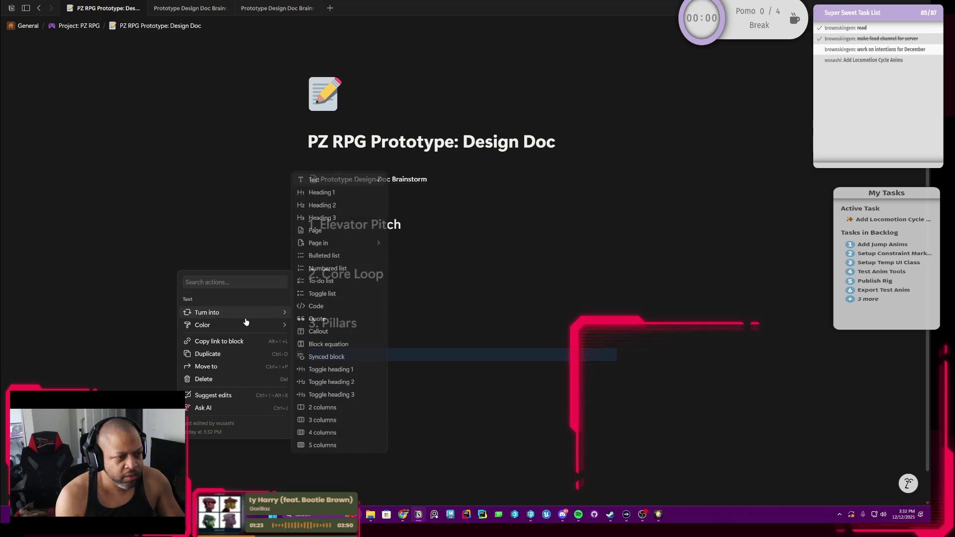
click(333, 192)
text(4.)
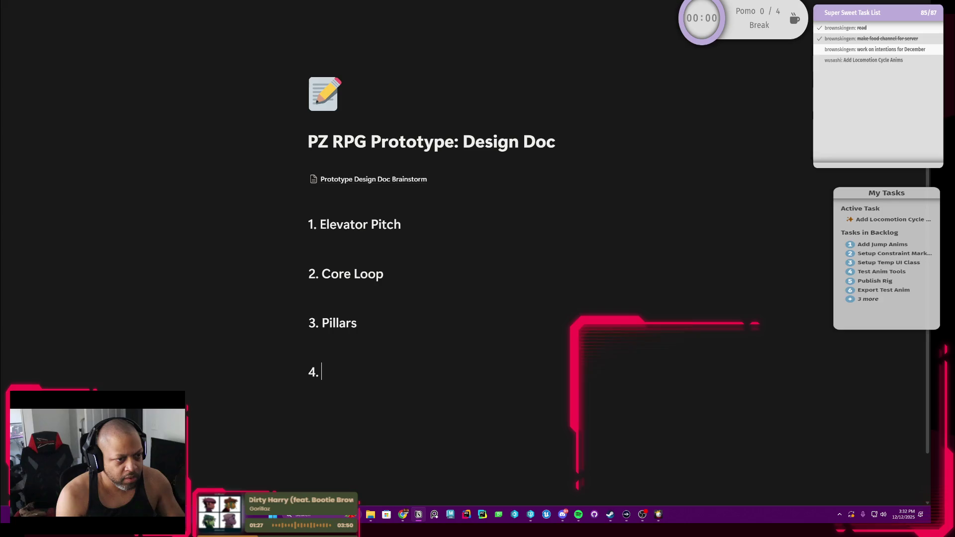
text( Themes)
key(Up)
key(Up)
key(Up)
key(Up)
key(Up)
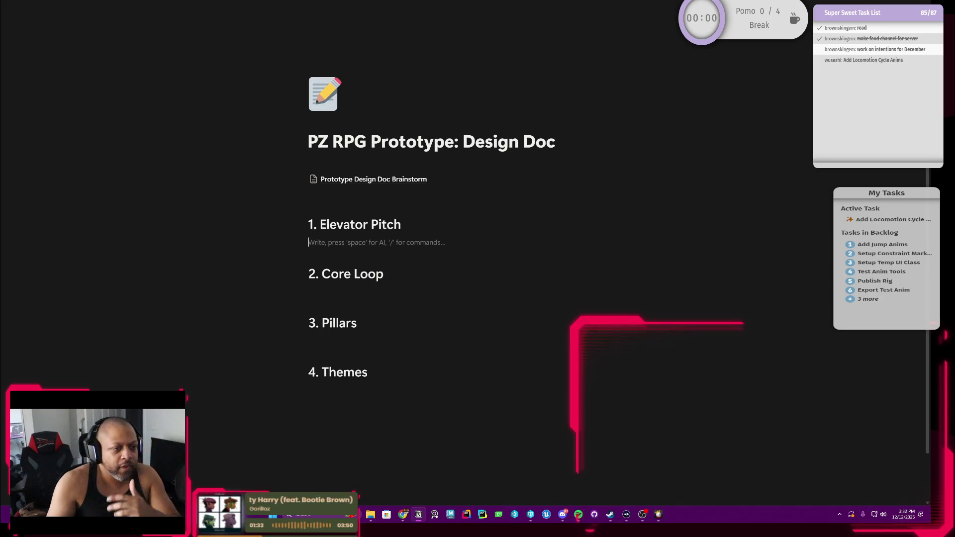
key(Up)
key(Down)
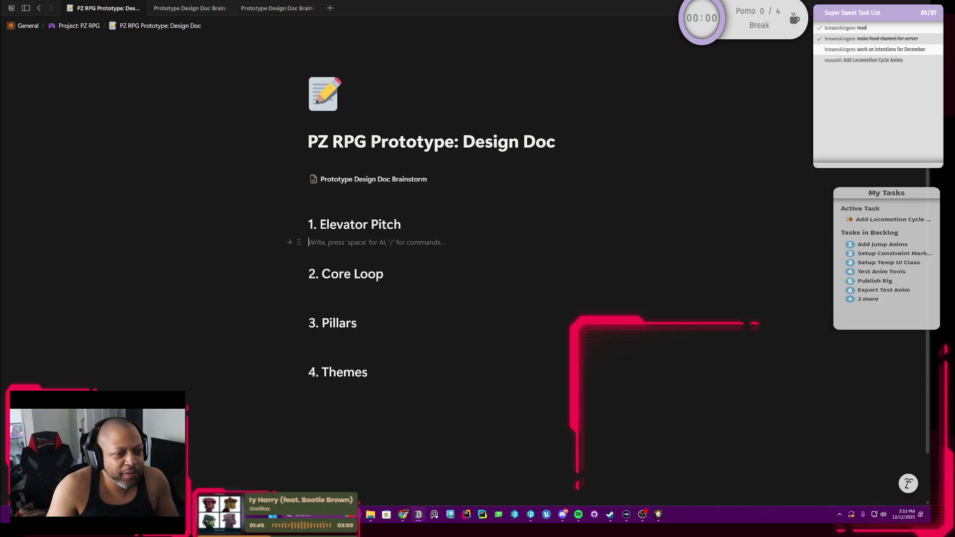
click(336, 292)
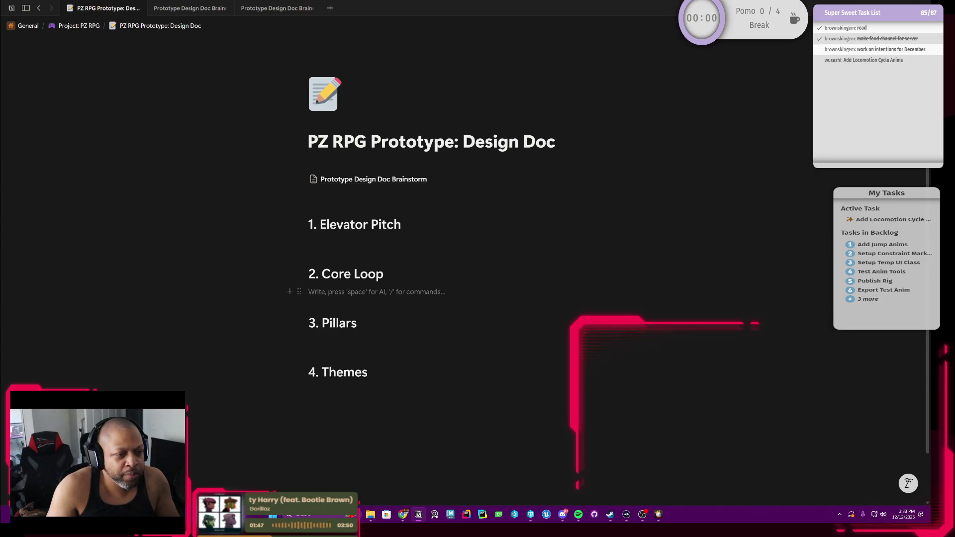
click(403, 274)
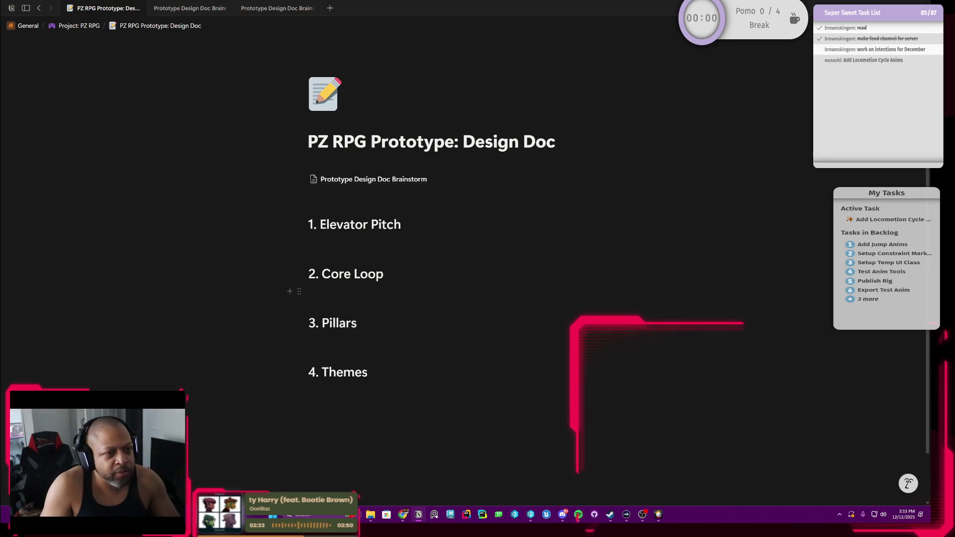
key(Down)
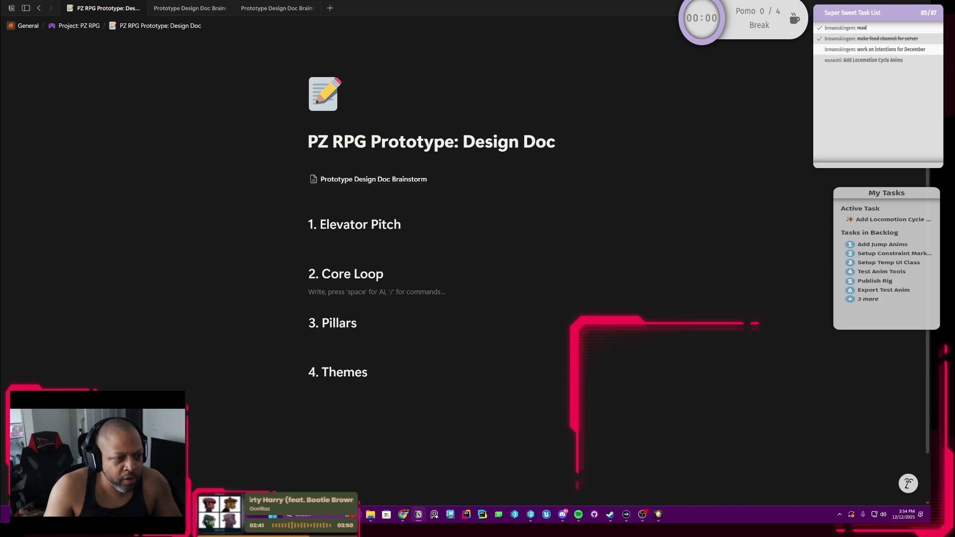
scroll(478, 299, down, 1)
click(359, 286)
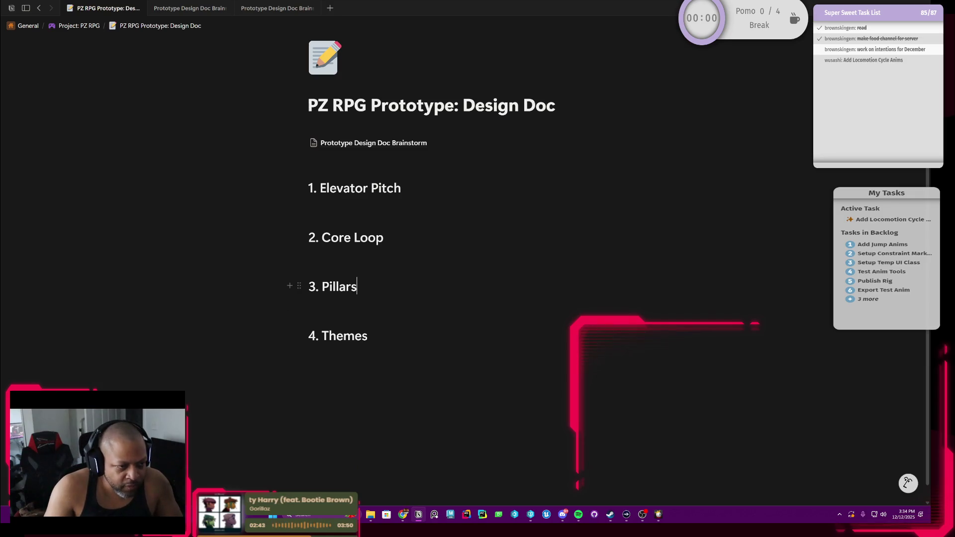
Step: Strip the '1. ', '2. ' and '3. ' prefixes from the three headings, leaving an empty line under Pillars
key(Down)
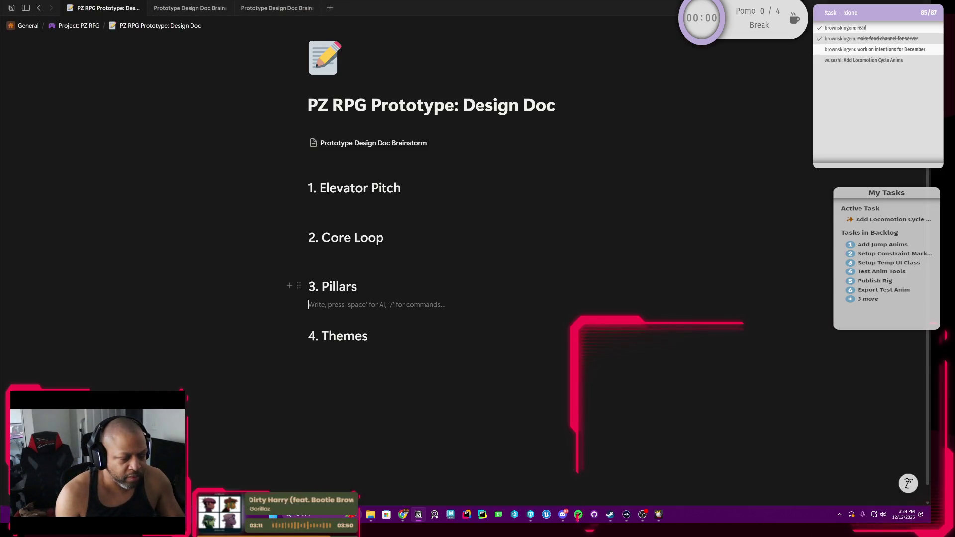
key(Up)
key(BackSpace)
key(BackSpace)
key(BackSpace)
key(Up)
key(BackSpace)
key(BackSpace)
key(BackSpace)
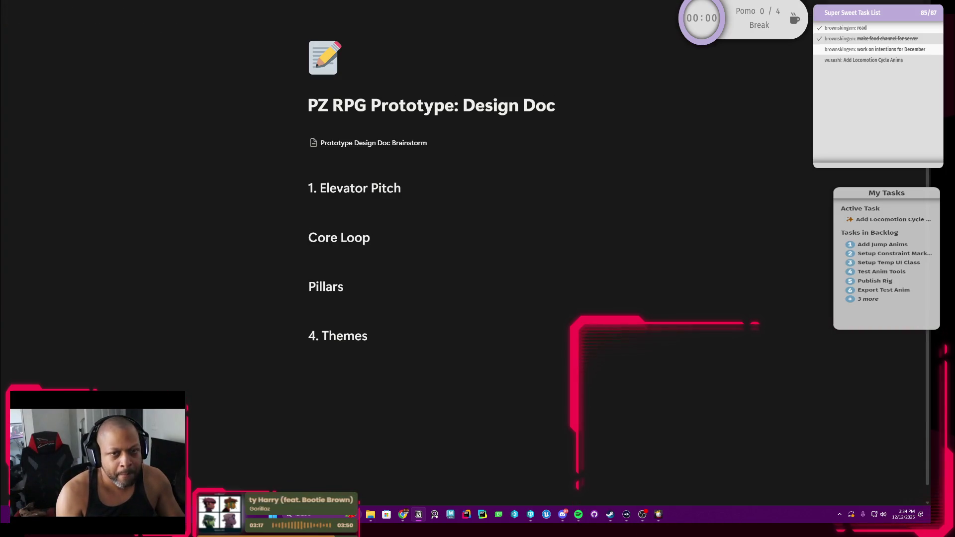
key(BackSpace)
key(BackSpace)
key(BackSpace)
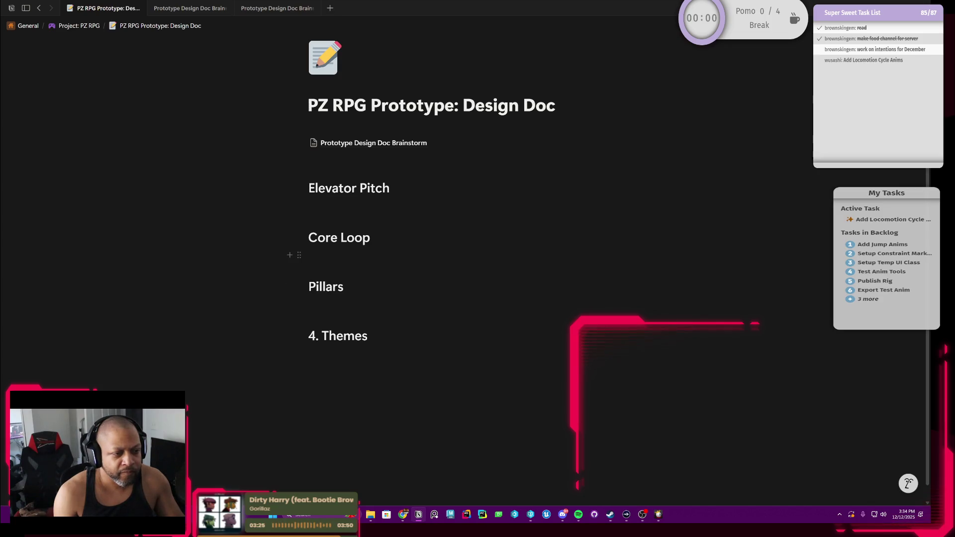
click(336, 304)
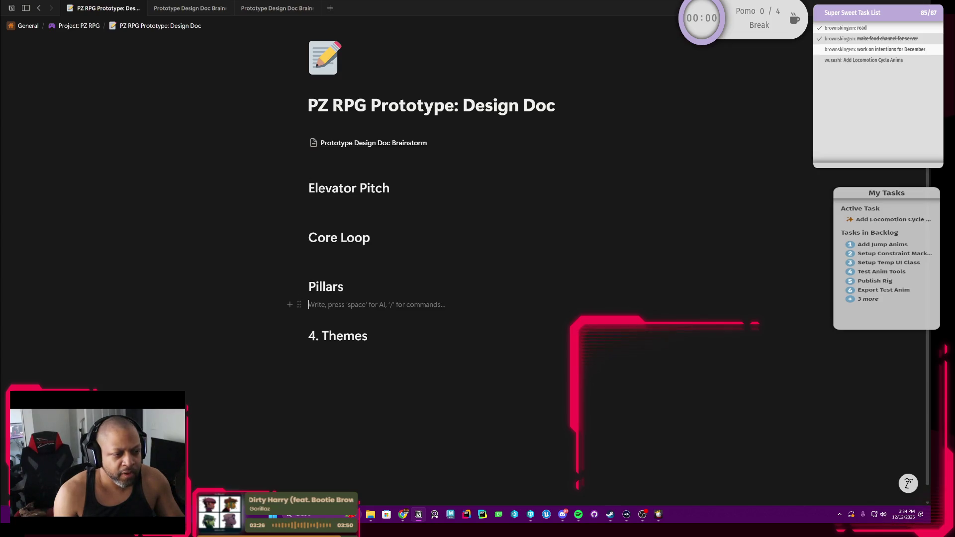
click(299, 306)
mouse_move(224, 263)
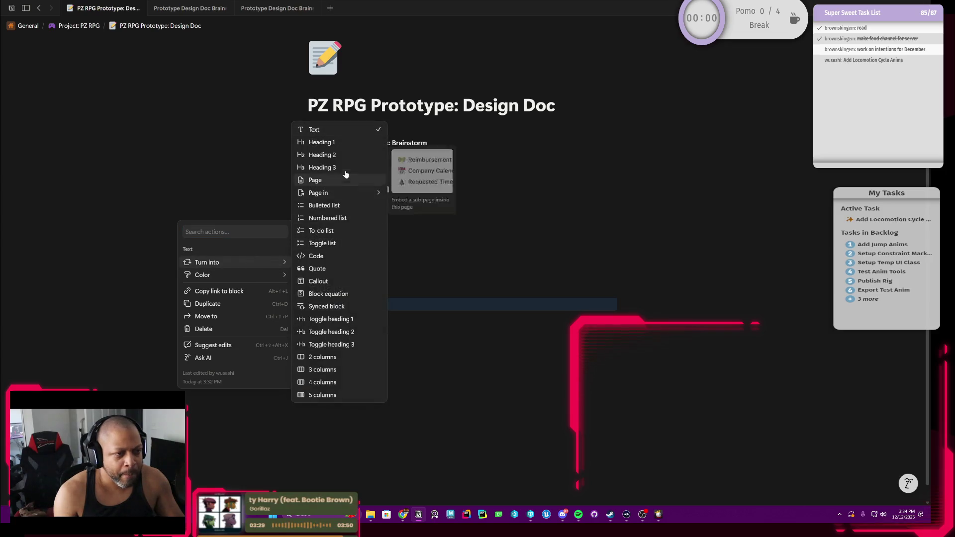
Step: Make the line under Pillars a Heading 2 reading RPG with empty lines beneath it
click(329, 155)
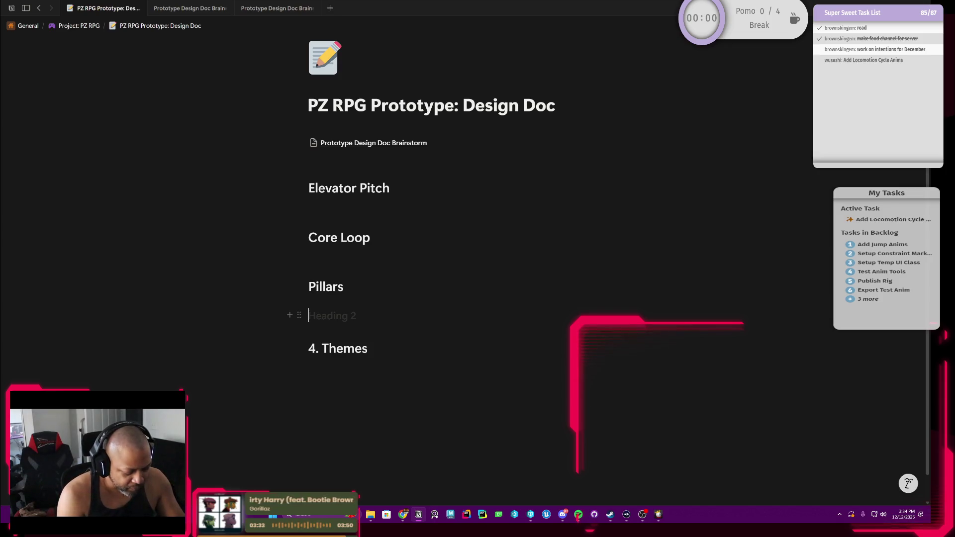
text(RPG)
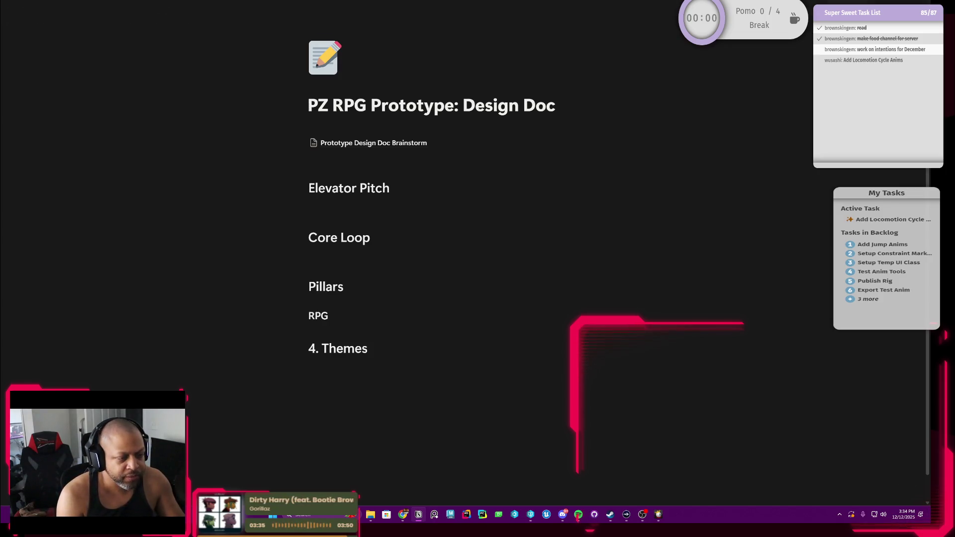
key(Return)
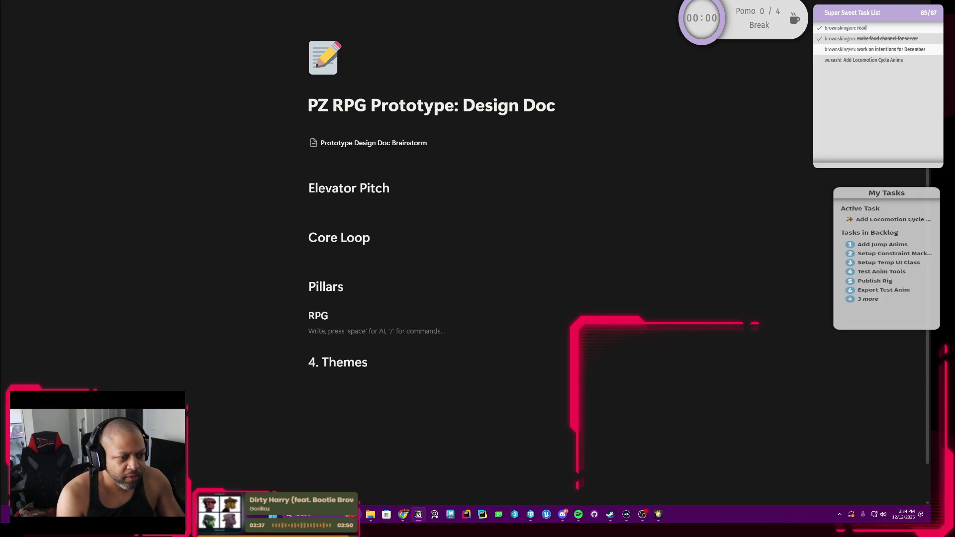
key(Return)
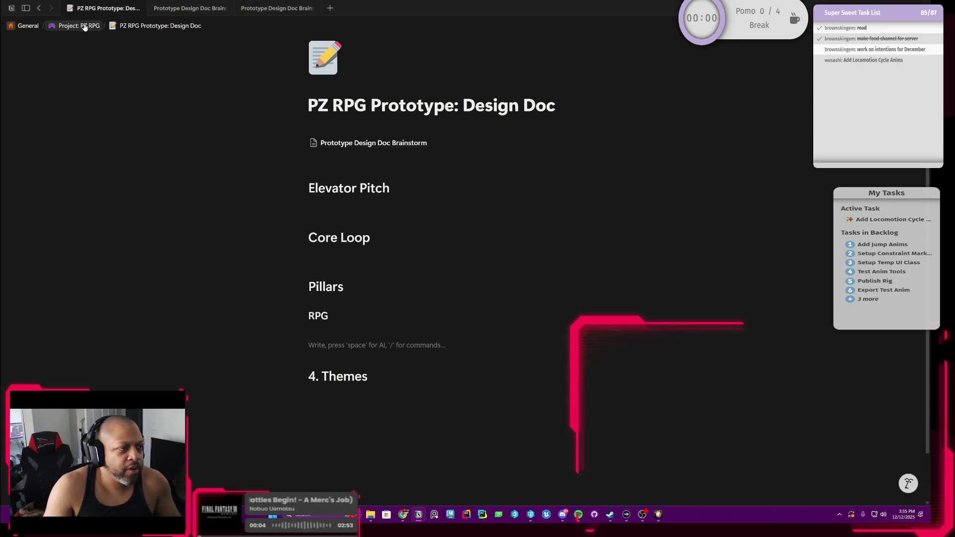
Step: Browse Combat MVP Overview and Global Documentation from the sidebar, return to the design doc and add a clean empty line under RPG
click(81, 27)
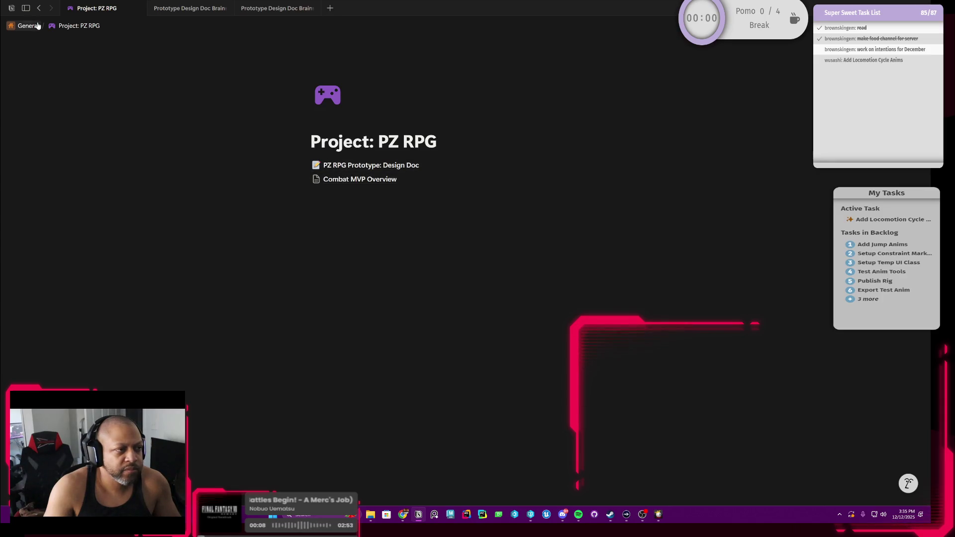
click(26, 7)
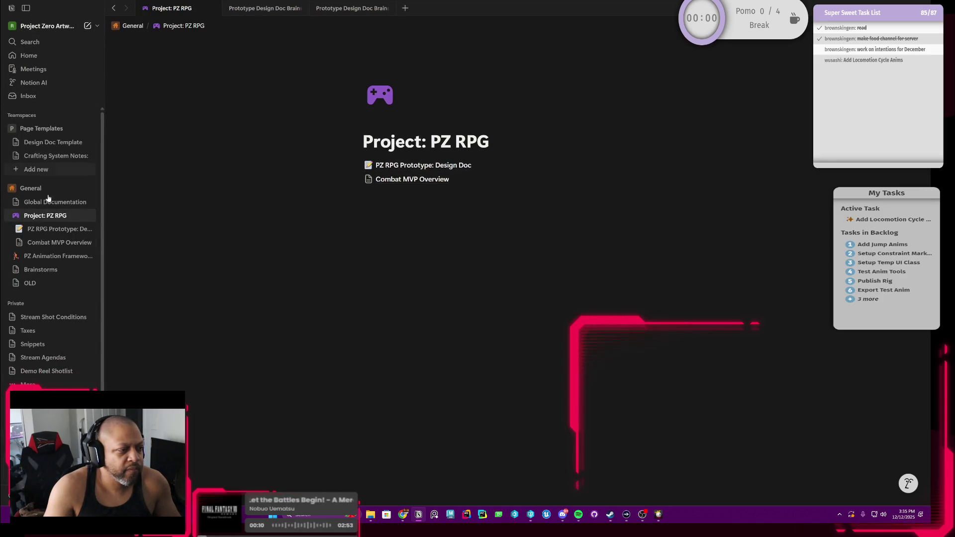
mouse_move(48, 243)
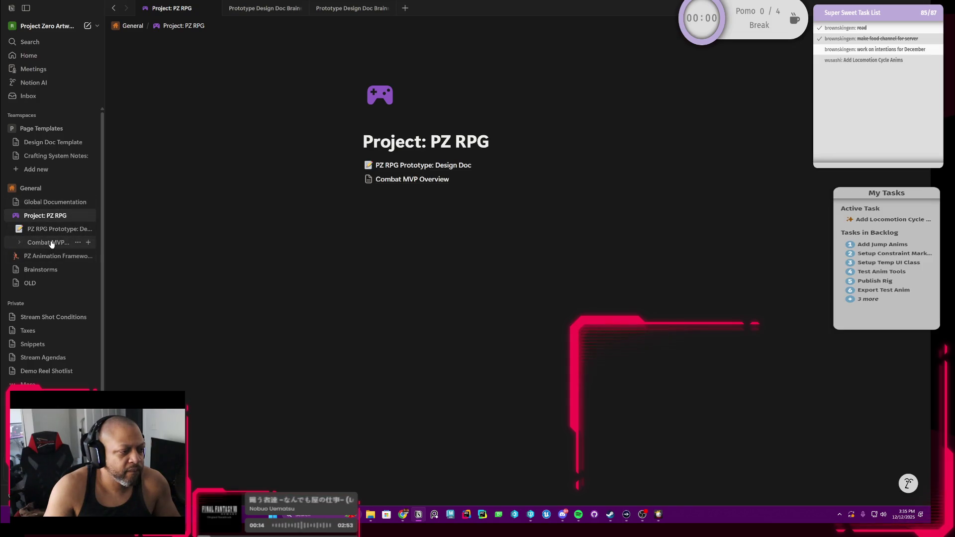
click(51, 243)
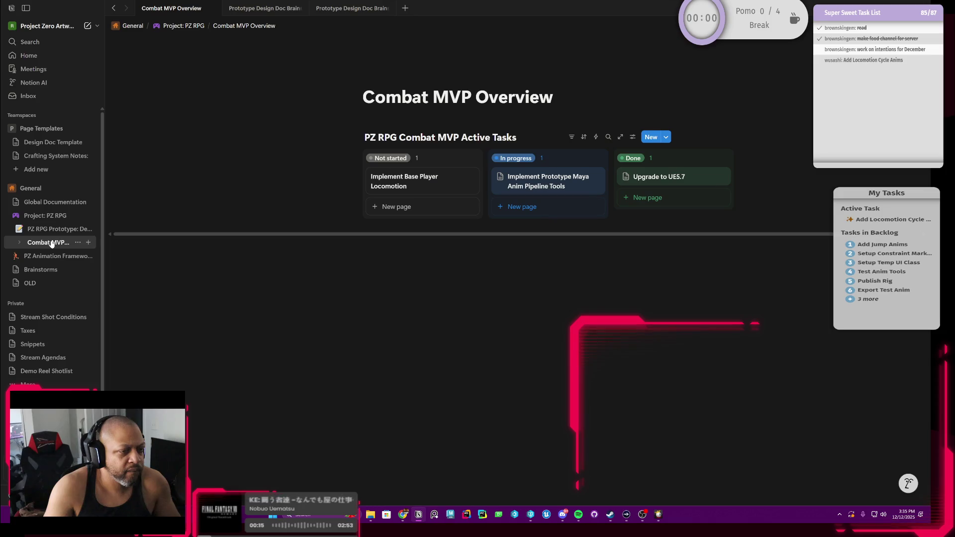
click(51, 203)
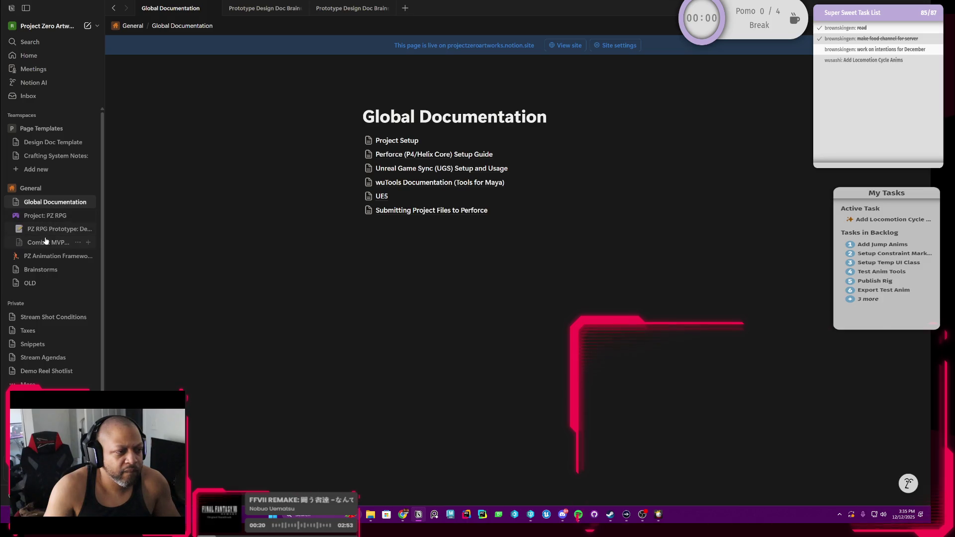
click(51, 230)
key(Return)
text(H)
key(BackSpace)
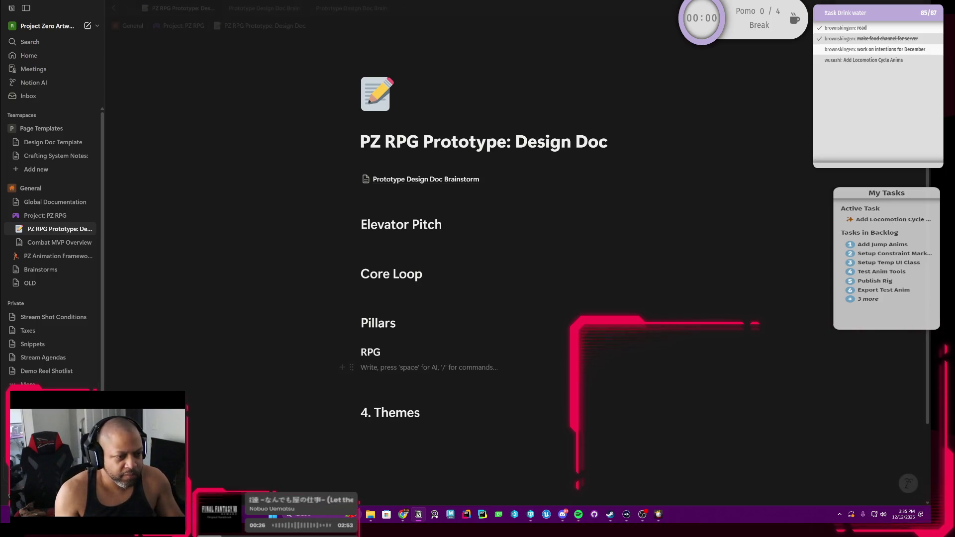
Step: Add a Heading 2 reading Narrative on the empty line under RPG
click(351, 367)
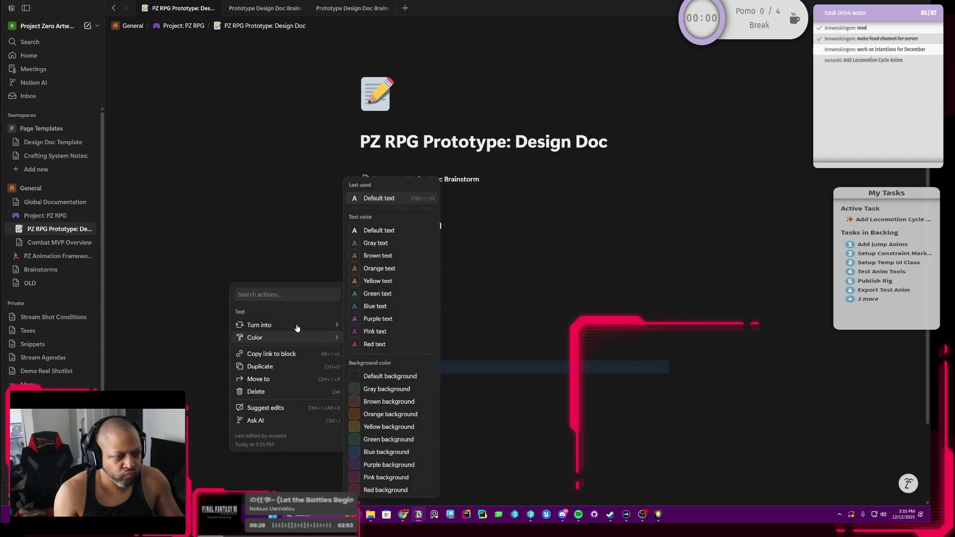
mouse_move(258, 325)
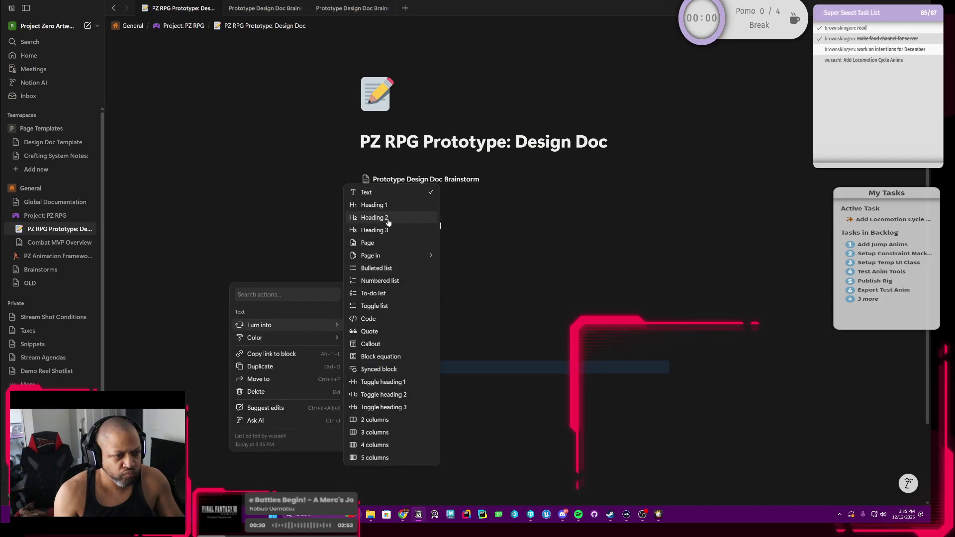
click(388, 222)
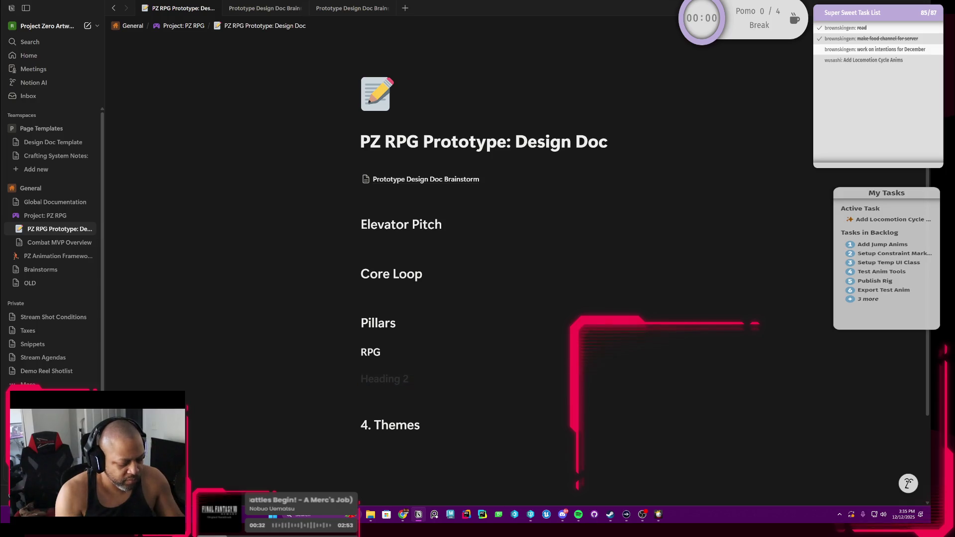
text(Narrative)
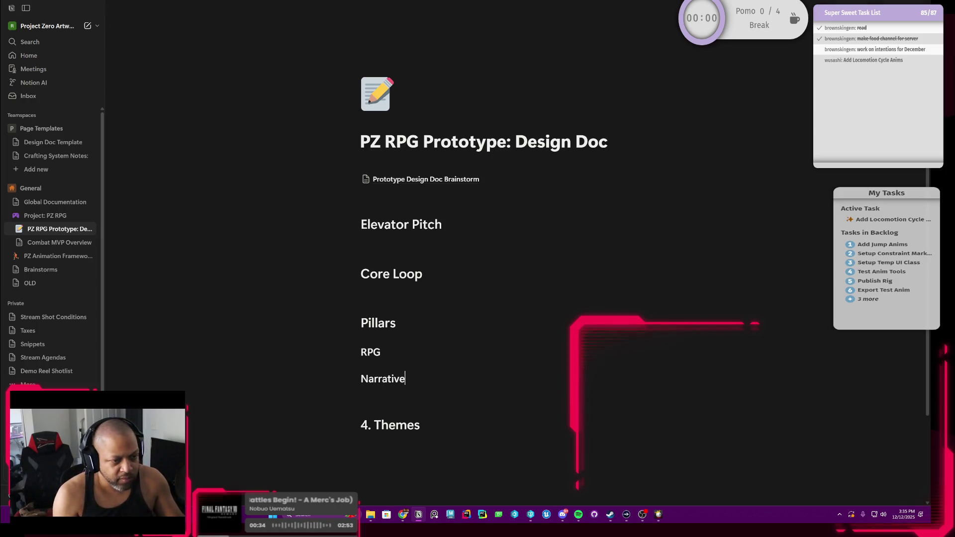
key(Return)
Step: Insert a Heading 2 reading Co-Op between RPG and Narrative and remove the leftover empty line
key(Up)
key(Up)
key(Right)
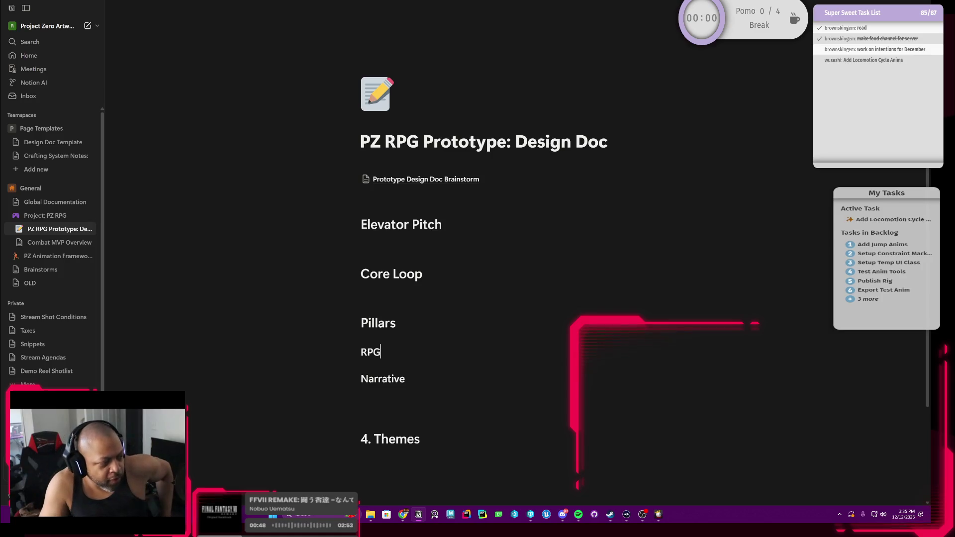
key(Return)
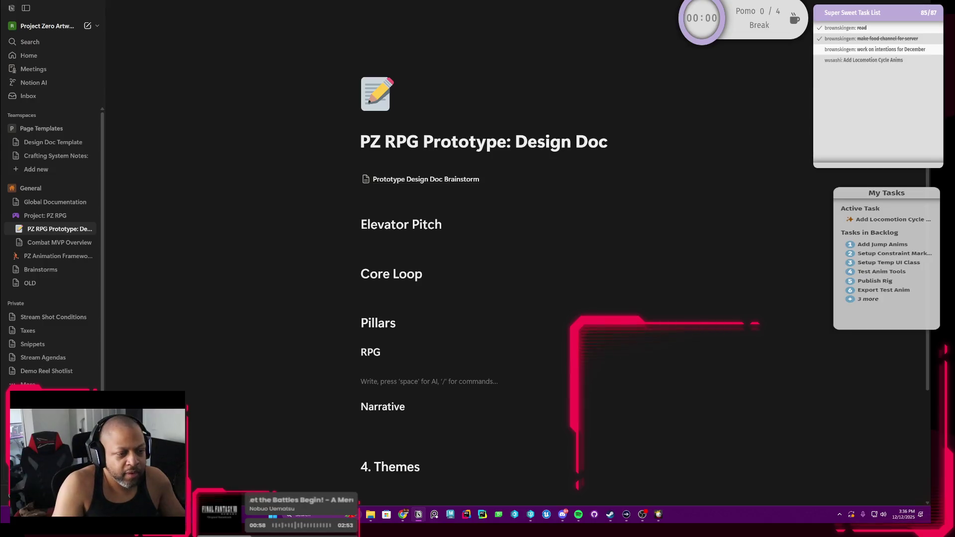
text(Co)
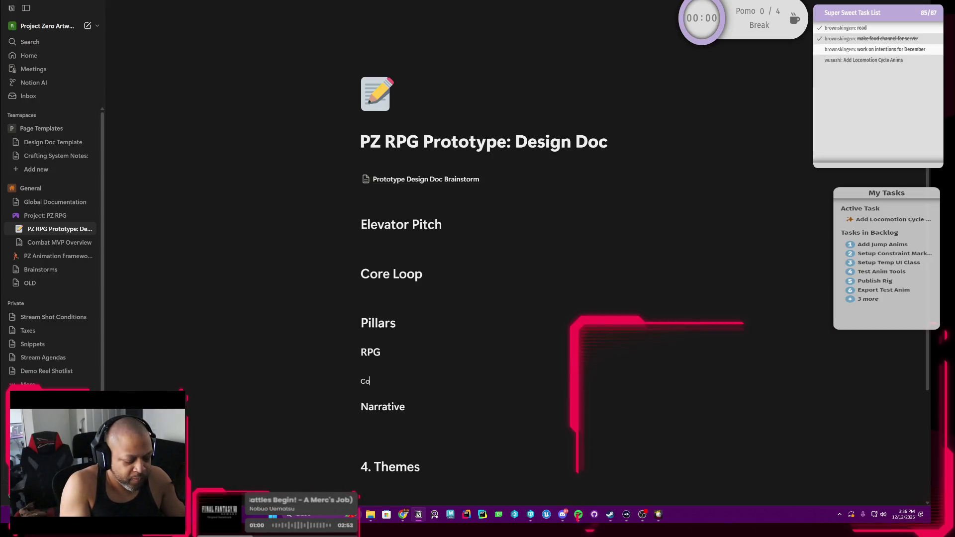
key(BackSpace)
key(BackSpace)
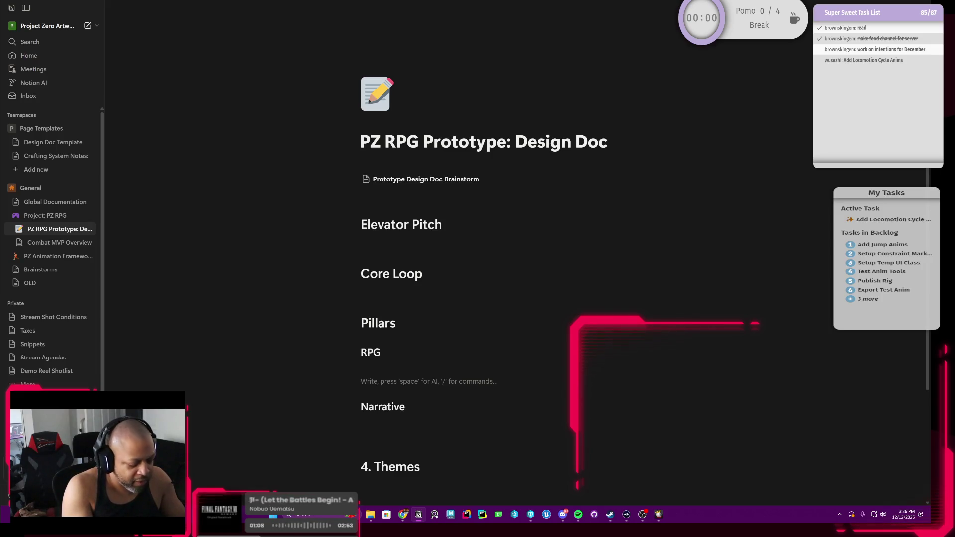
click(351, 382)
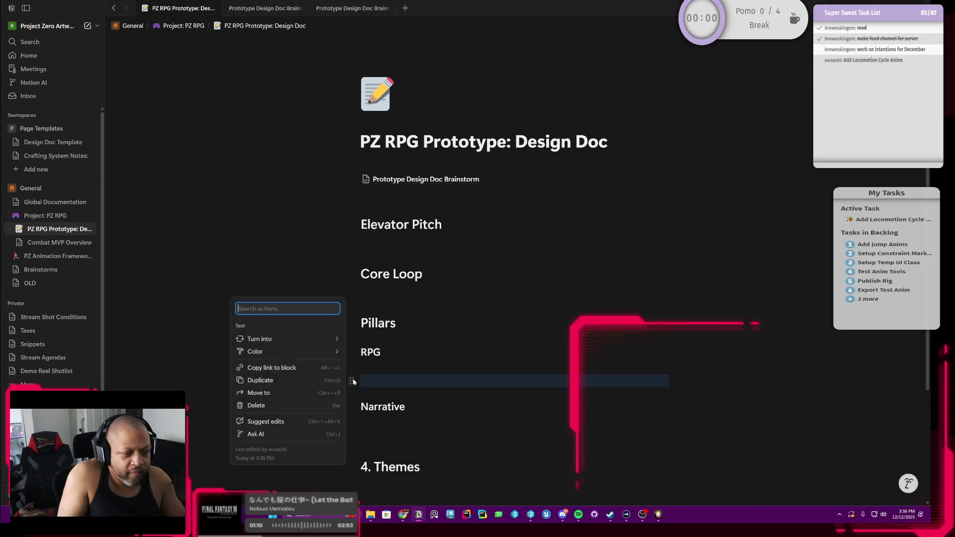
mouse_move(259, 339)
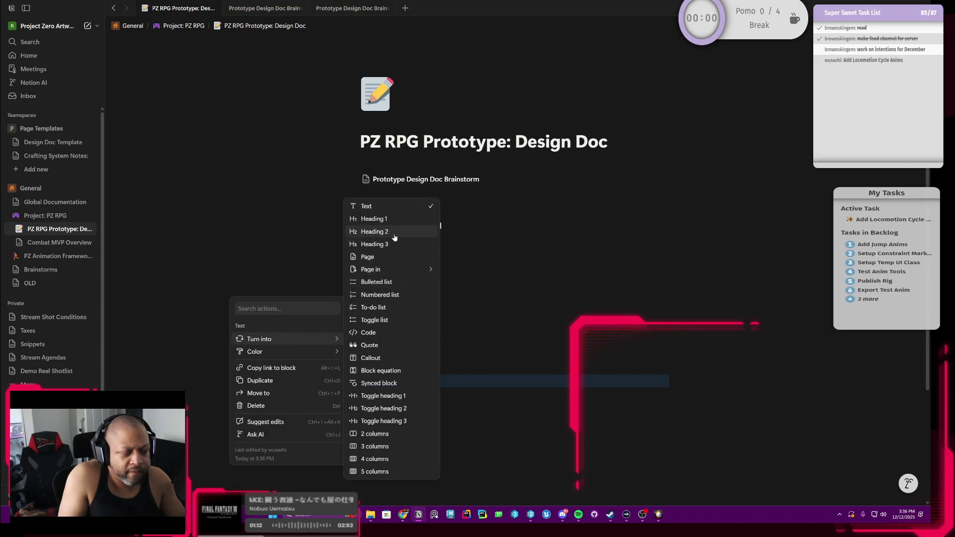
click(394, 237)
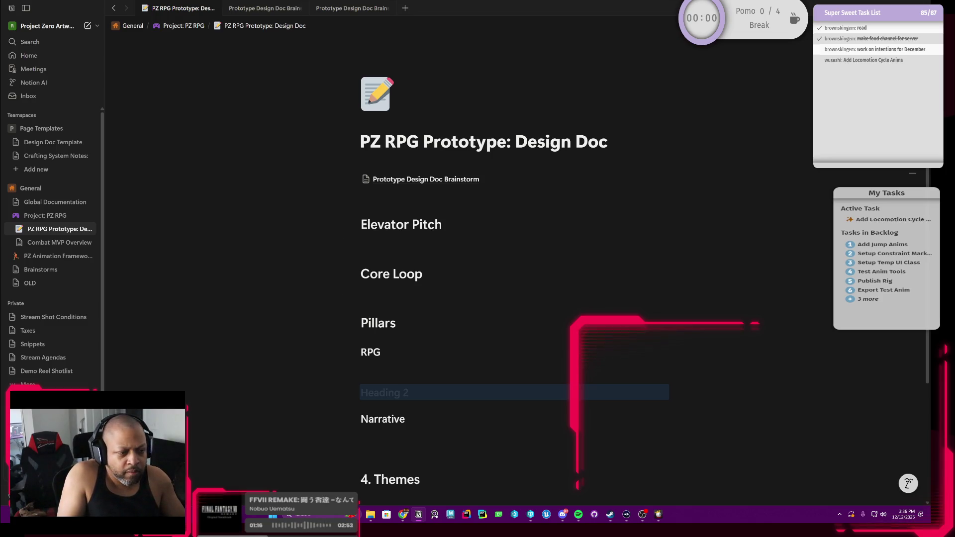
text(Co-Op)
key(Up)
key(BackSpace)
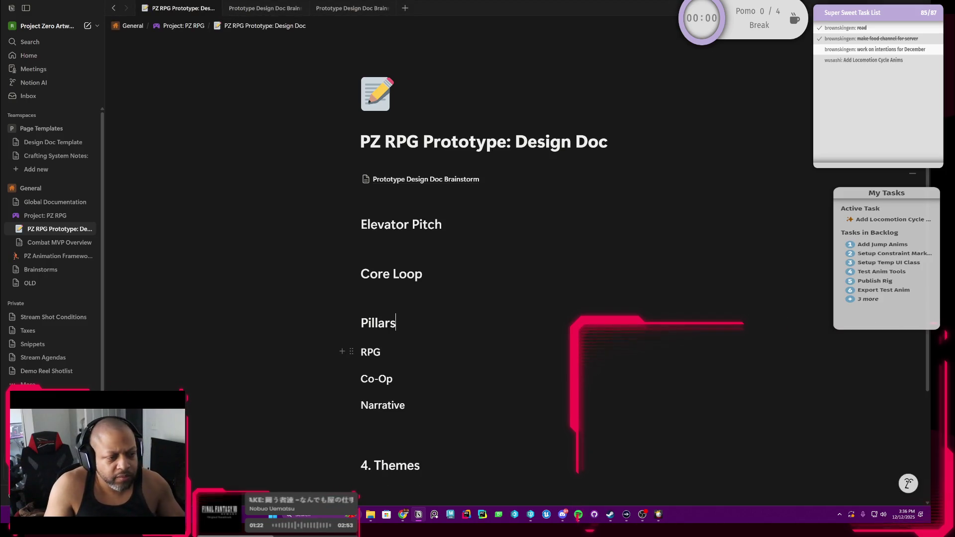
text(1.))
Step: Number the pillar headings as 2.) Co-Op and 3.) Narrative, correcting a wrong 1 before Co-Op
click(361, 379)
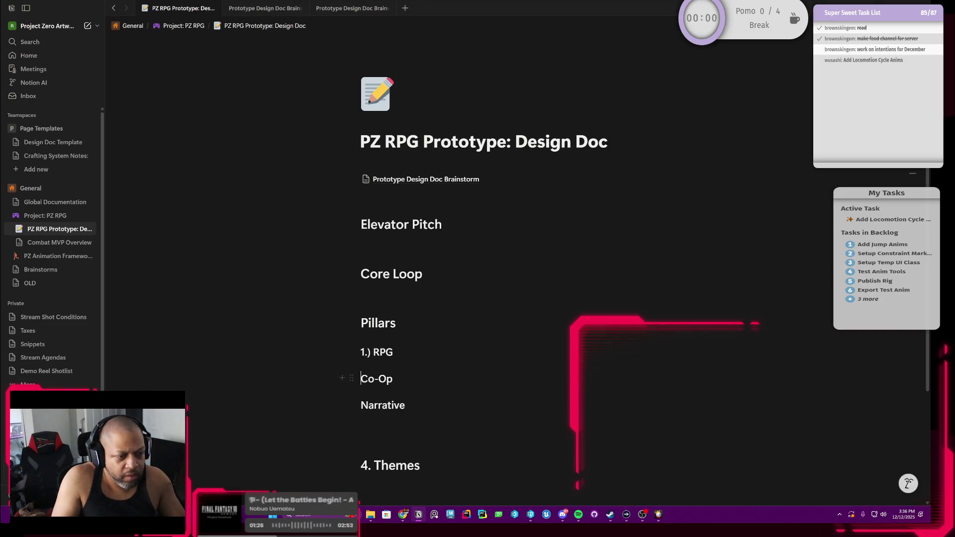
text(1.))
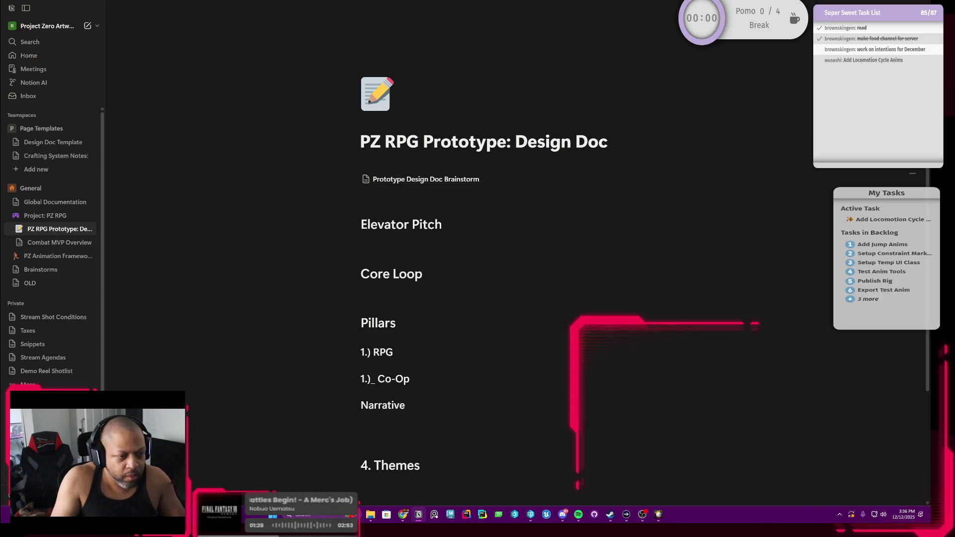
key(BackSpace)
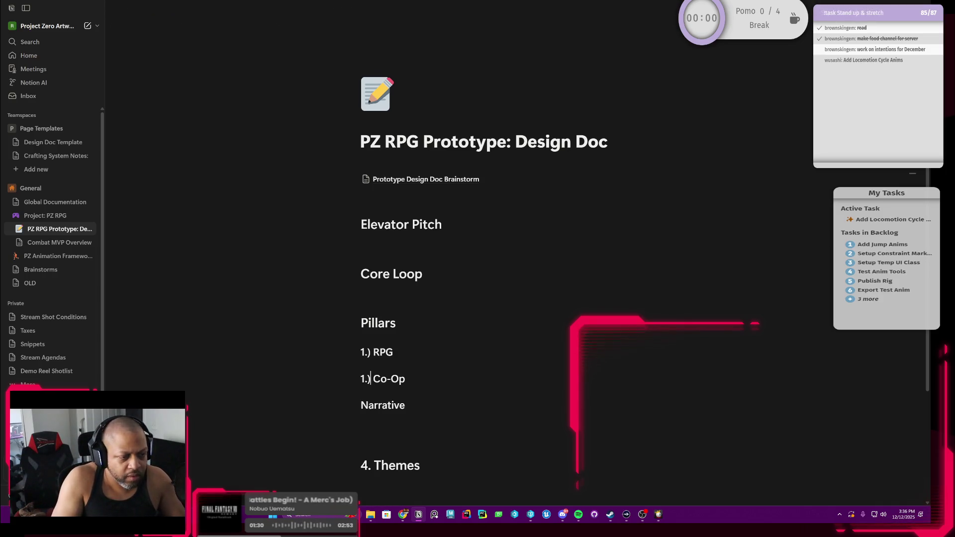
key(BackSpace)
text(2)
key(Down)
key(Up)
text(3.))
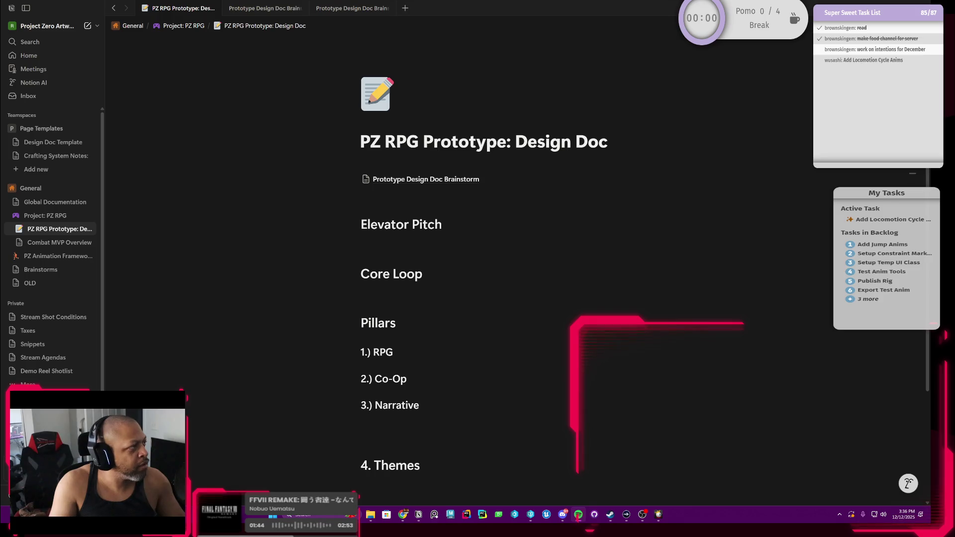
key(XF86AudioNext)
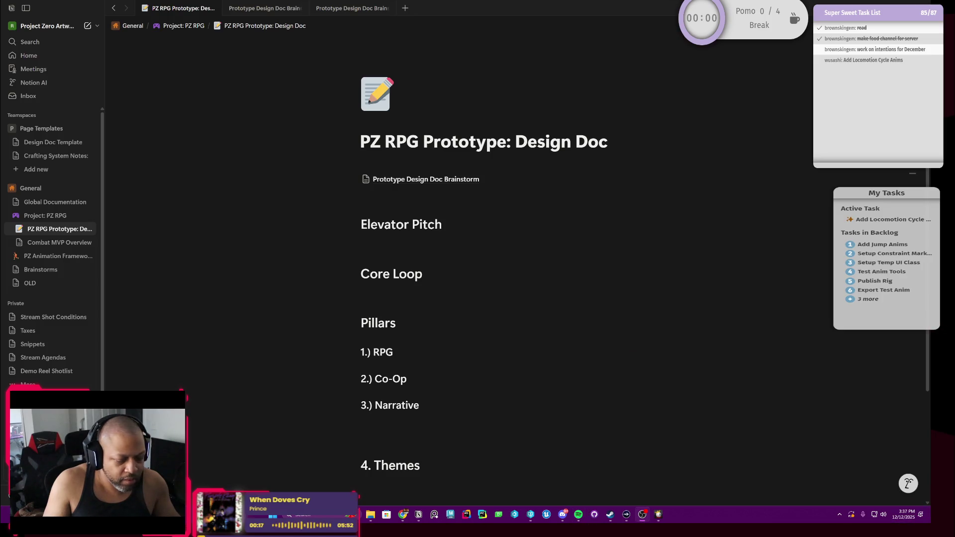
scroll(478, 269, down, 1)
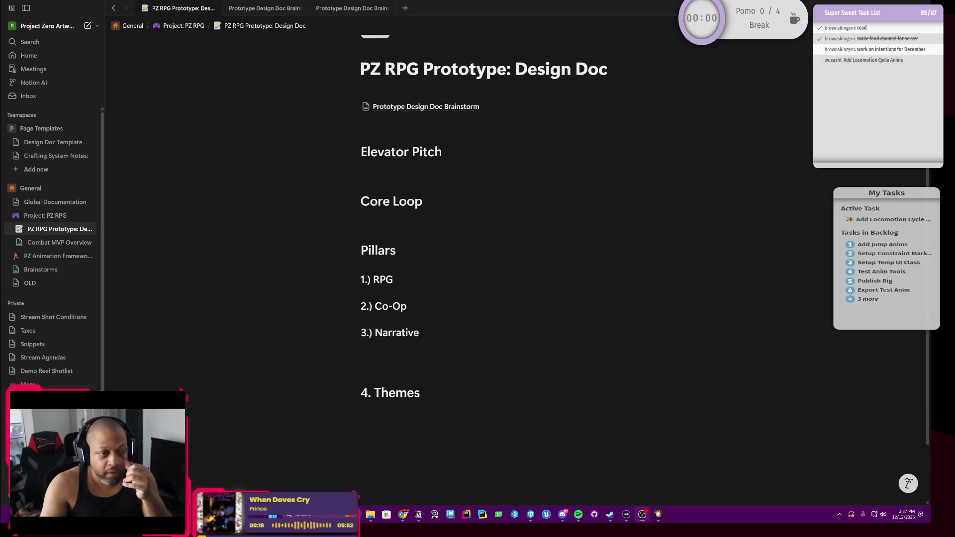
Step: Check the Elevator Pitch and Core Loop lines, then add an empty line below 1.) RPG
click(418, 219)
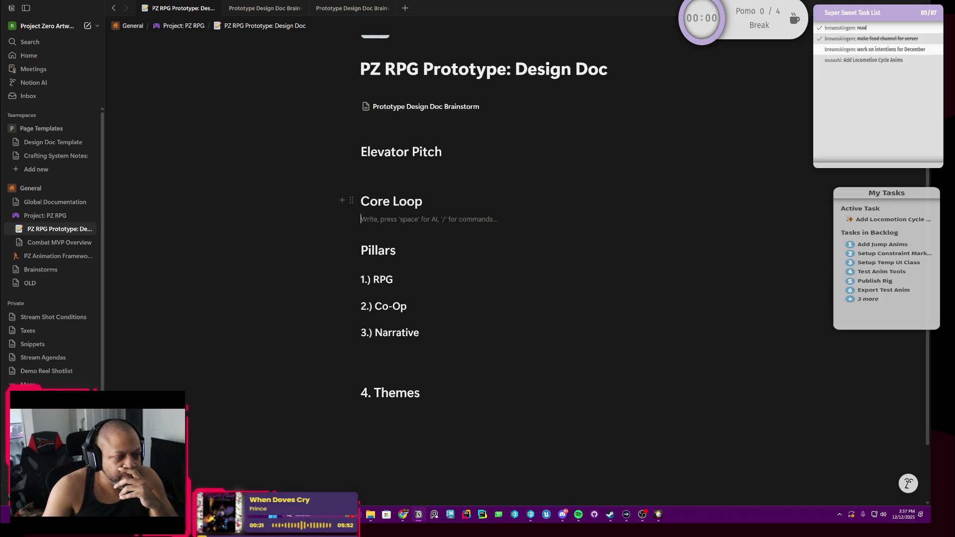
click(418, 170)
click(419, 219)
click(423, 201)
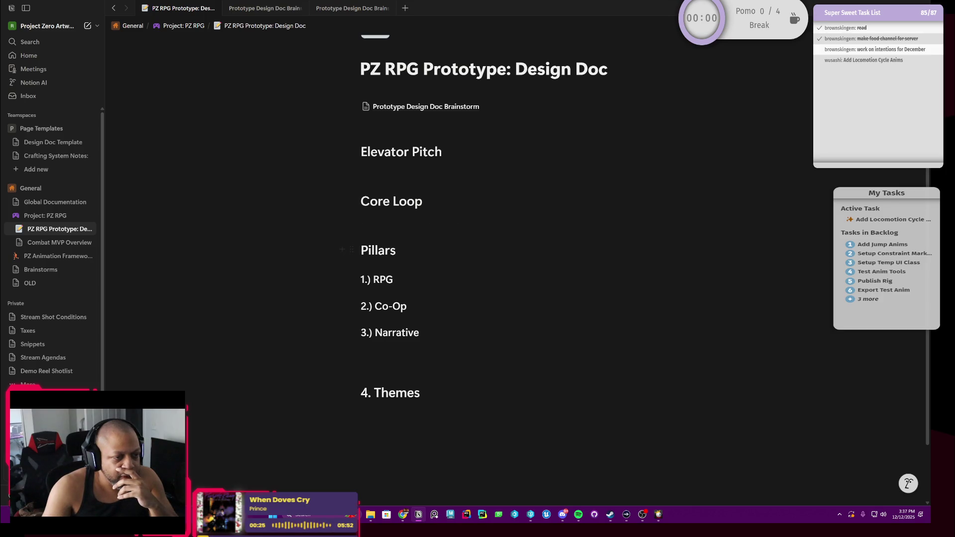
scroll(477, 268, down, 1)
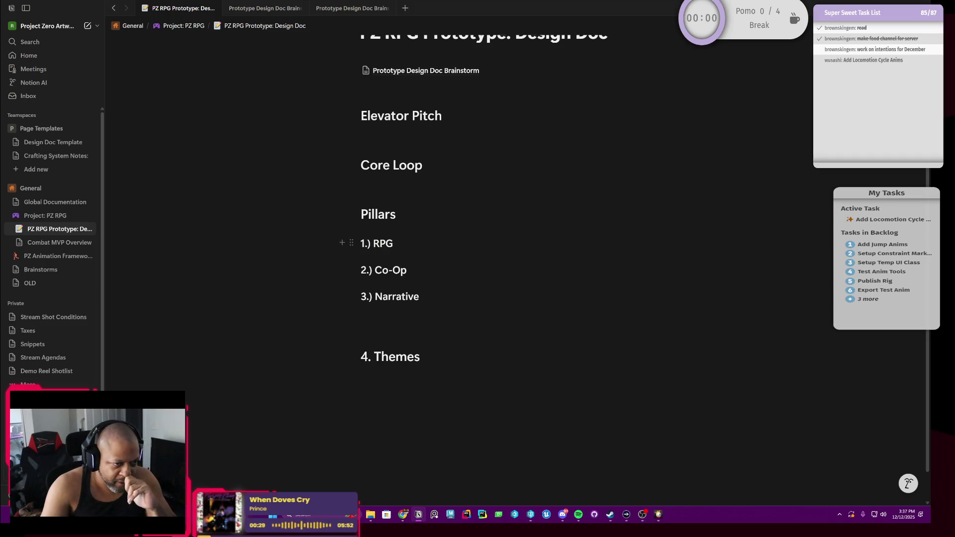
key(Down)
key(Down)
key(Up)
key(Up)
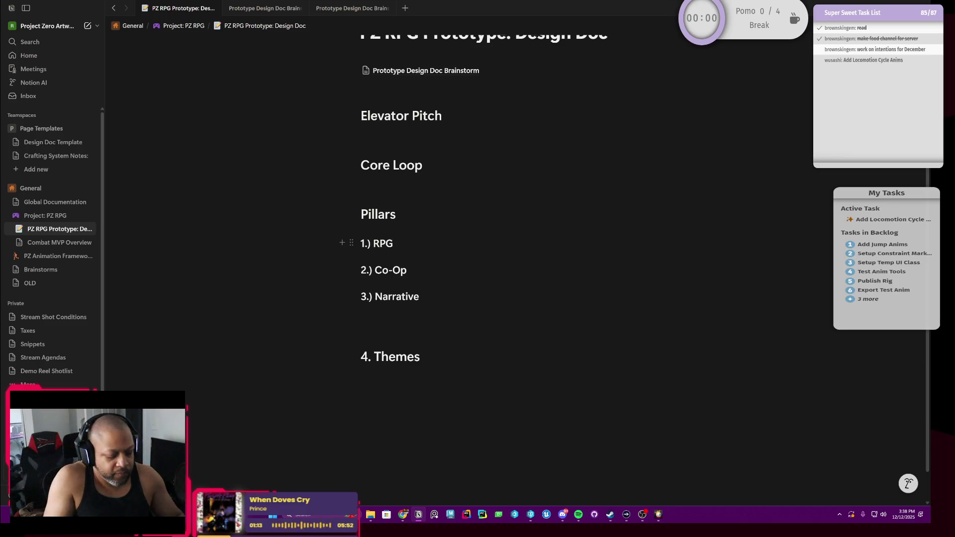
key(Return)
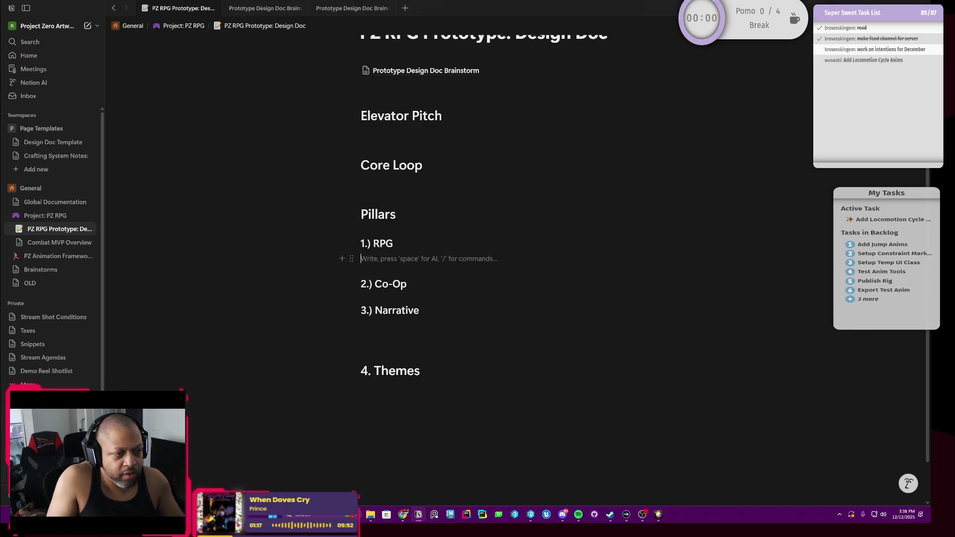
Step: Make the line under RPG a bulleted list holding Player Choice, then start a sibling bullet for Player Progression
click(352, 257)
mouse_move(284, 216)
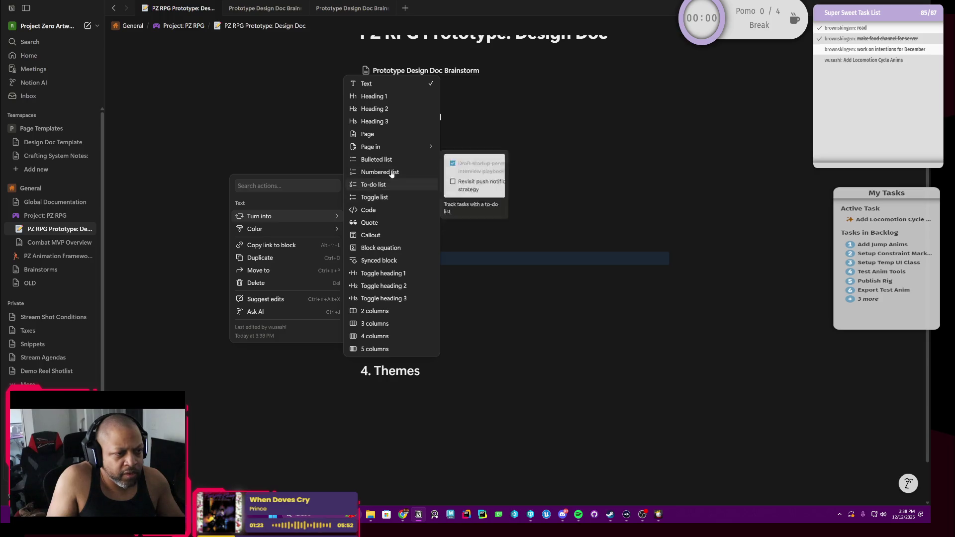
click(377, 159)
text(Player)
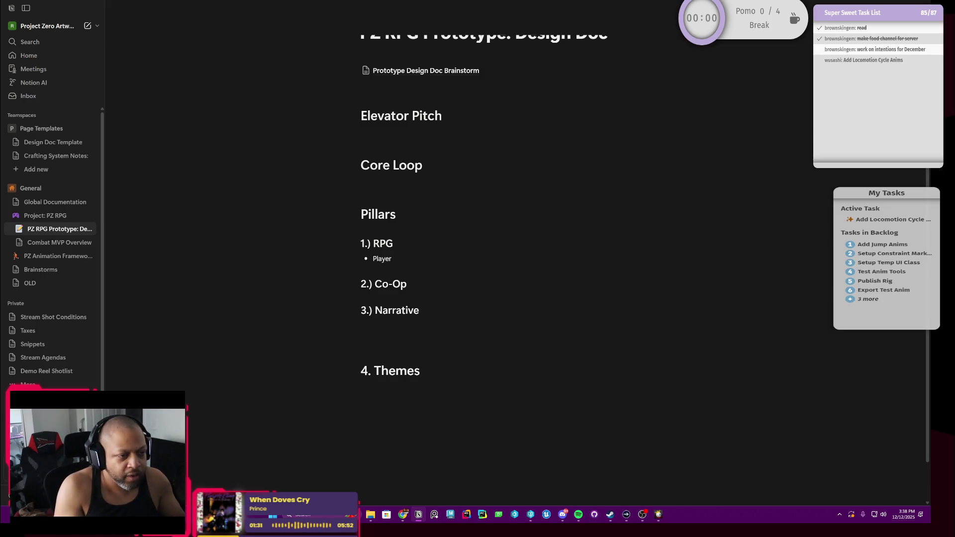
text( Choice)
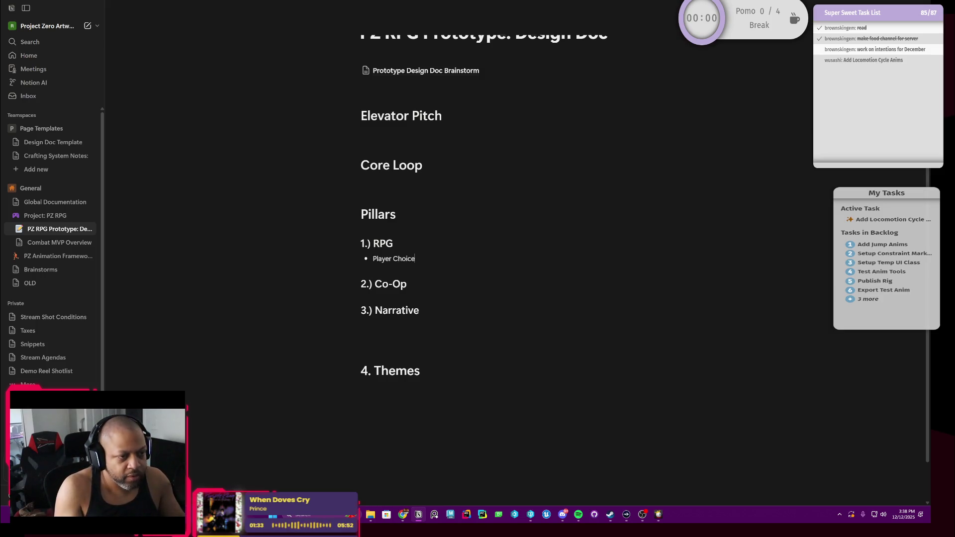
key(Return)
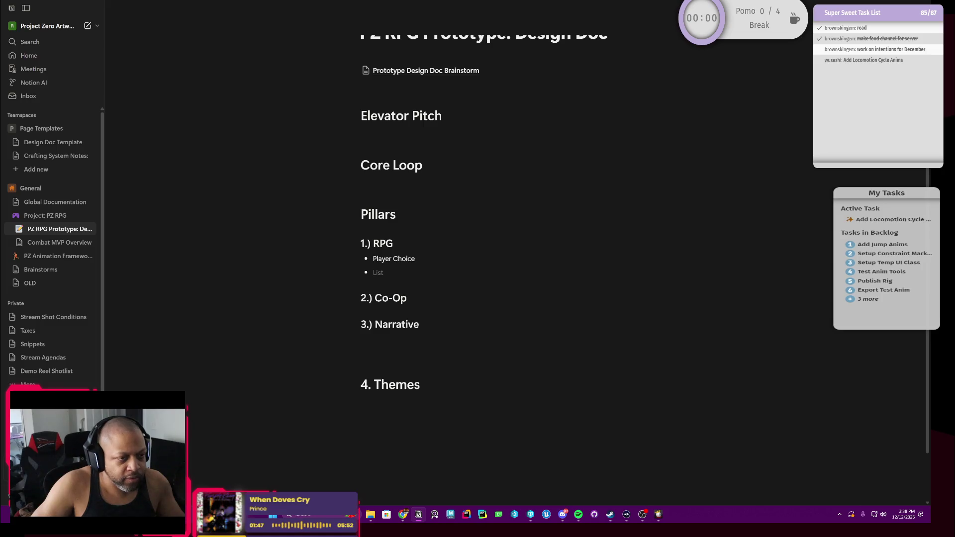
key(Tab)
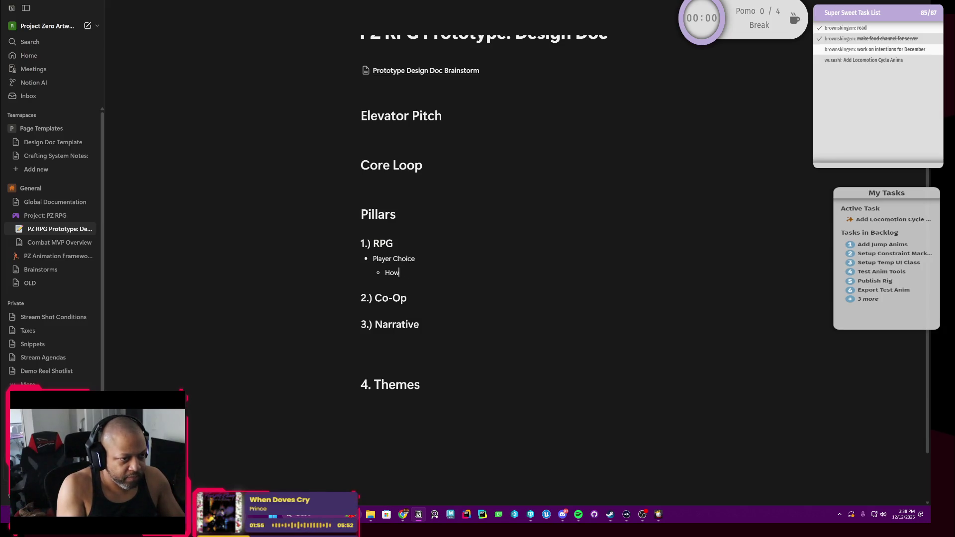
key(shift+Tab)
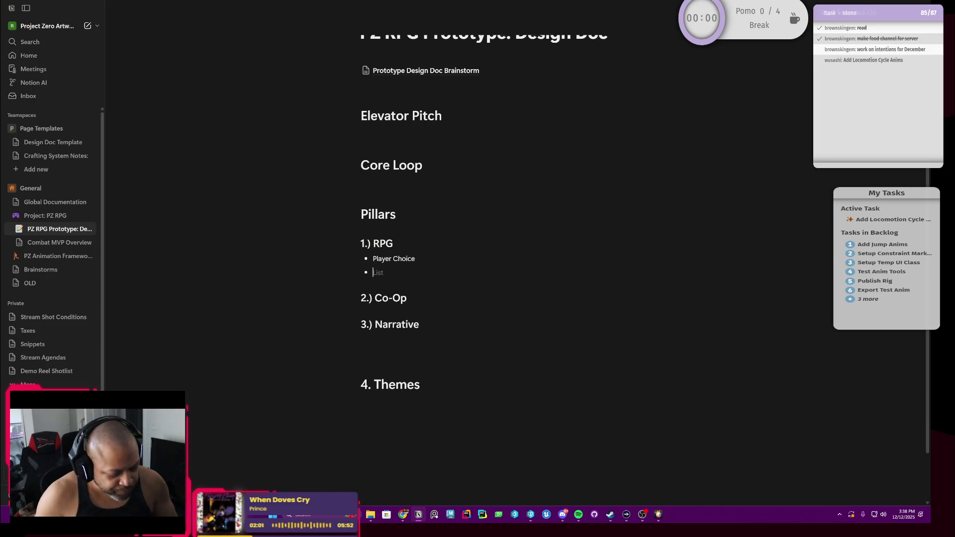
text(Playe)
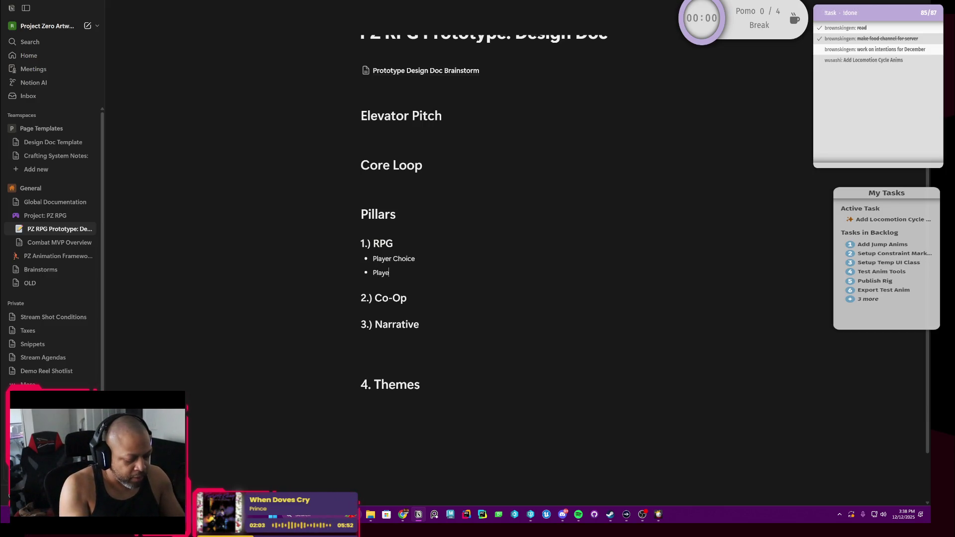
text(r Progression)
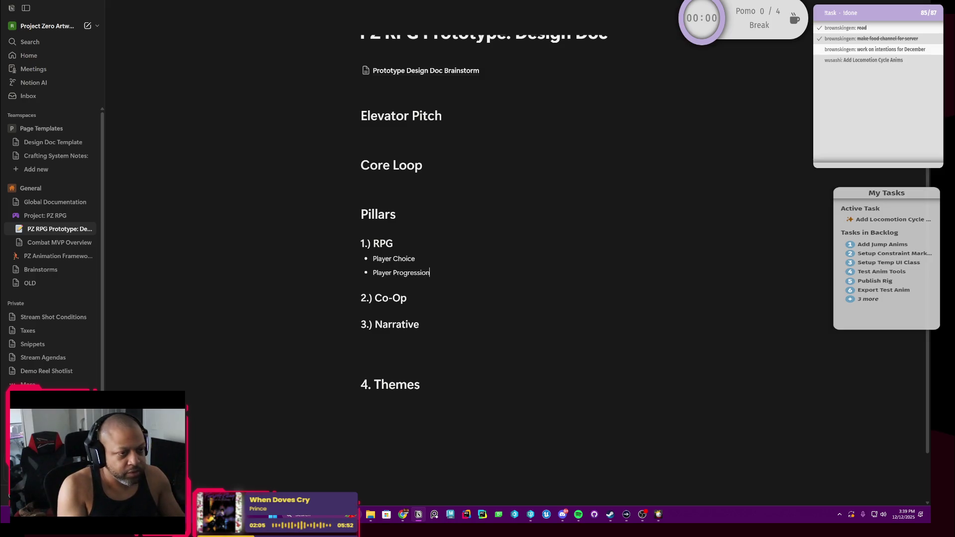
Step: Nest Personal/Leveling and Base Progression as sub-bullets under Player Progression
key(Return)
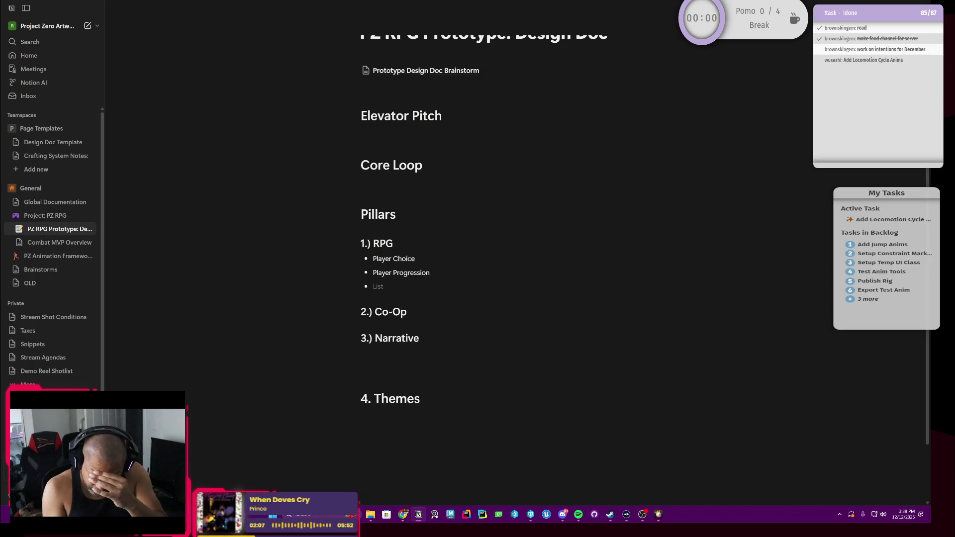
key(Tab)
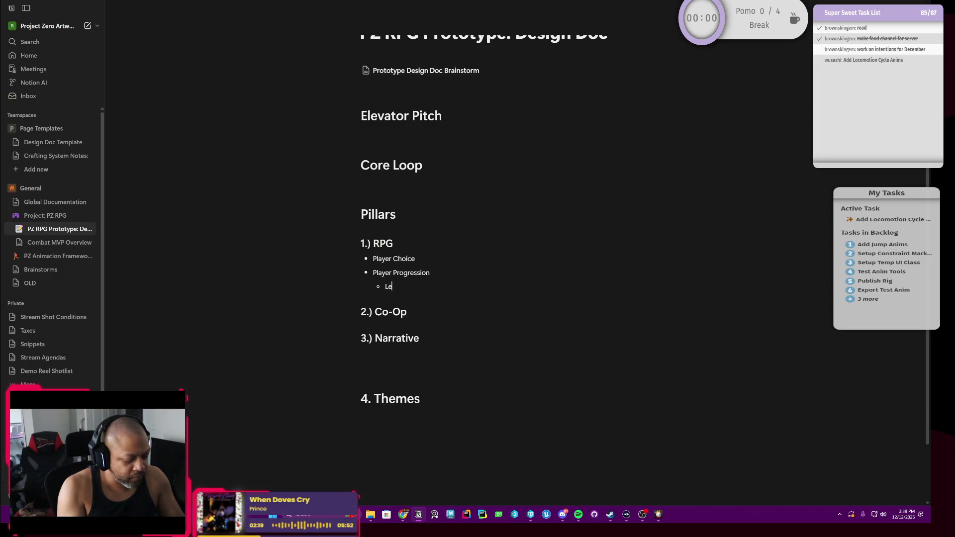
key(Return)
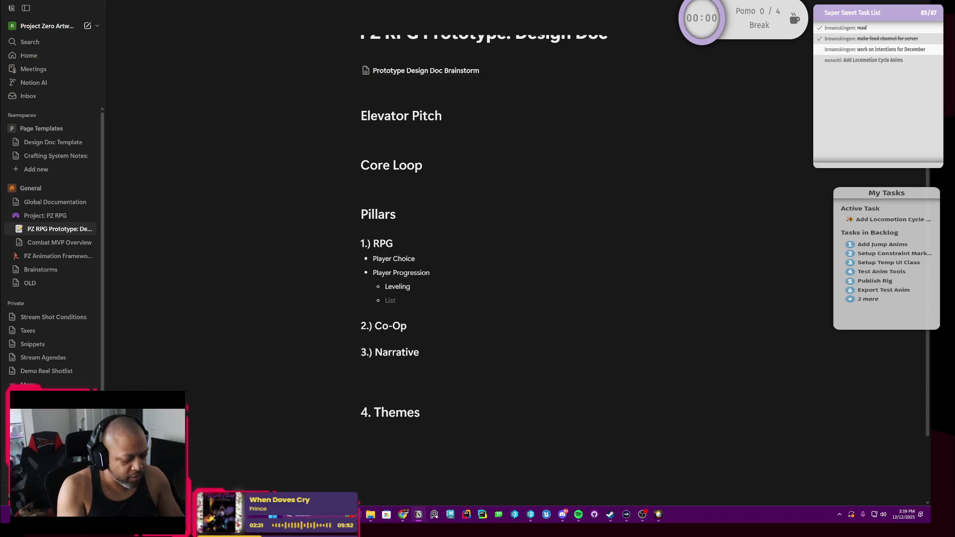
text(Base Pro)
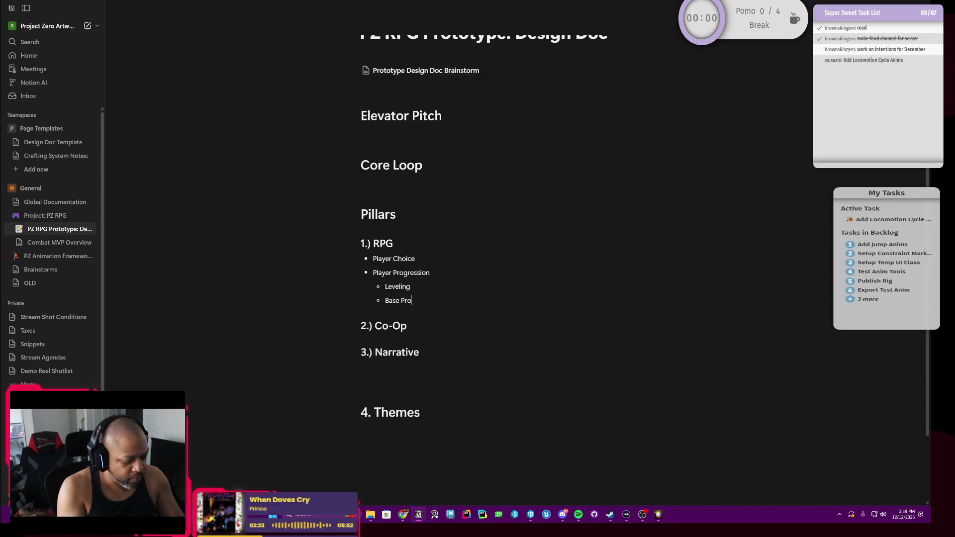
text(gression)
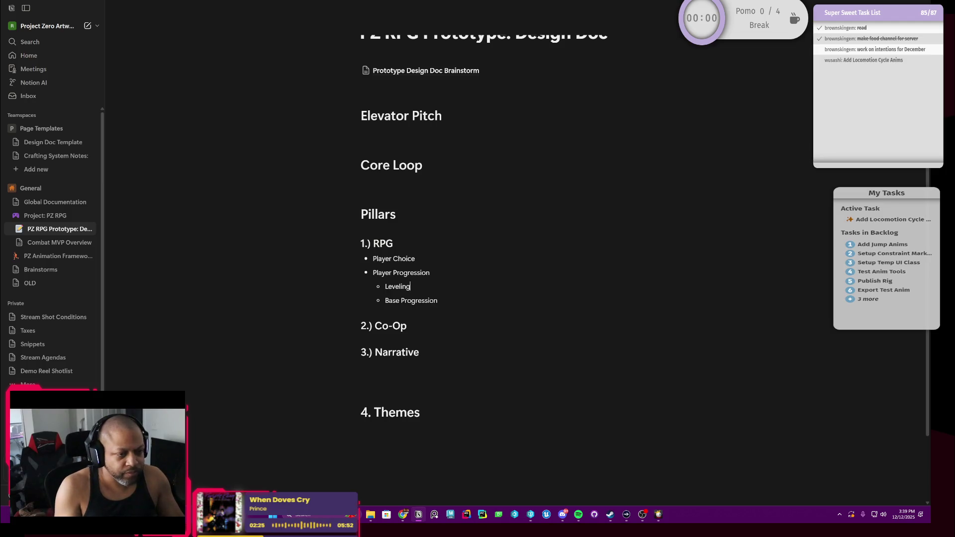
text(Personal )
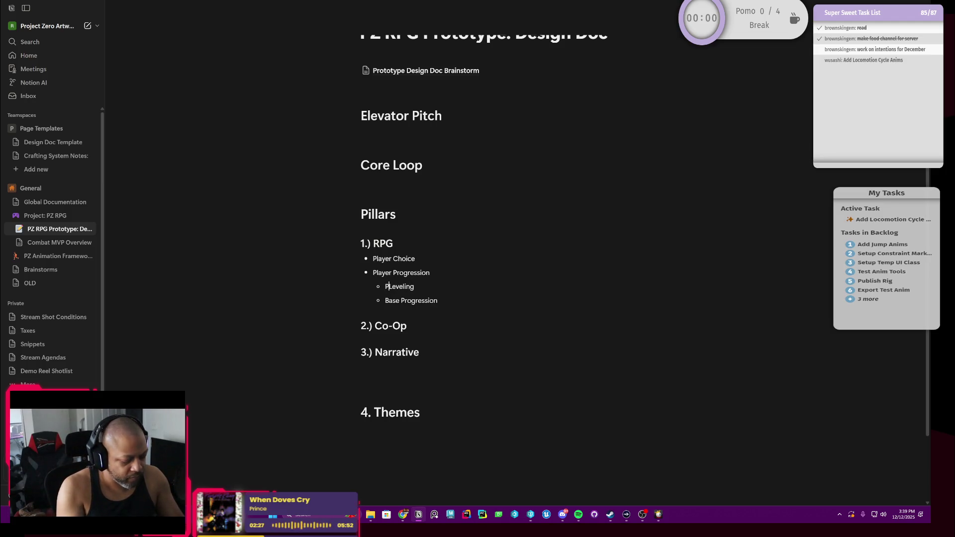
text(/)
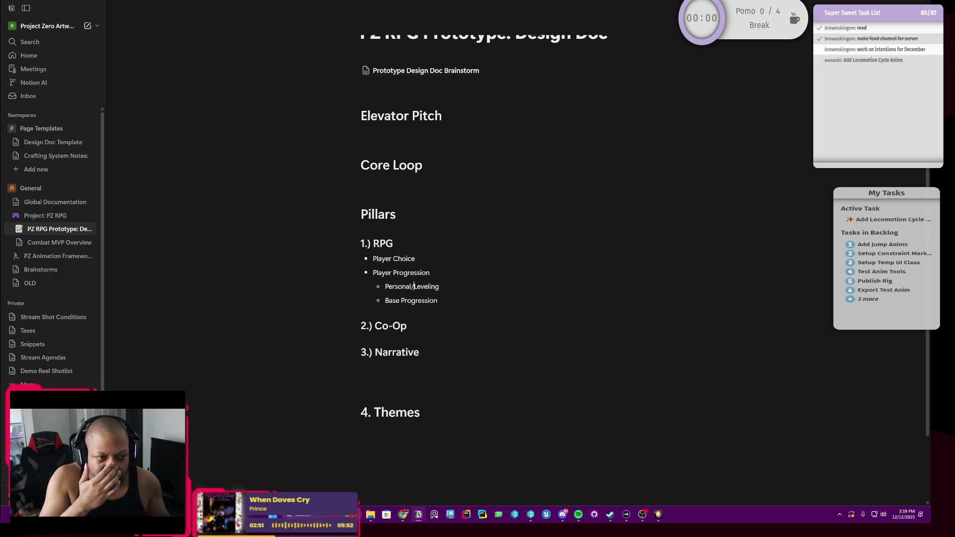
click(438, 300)
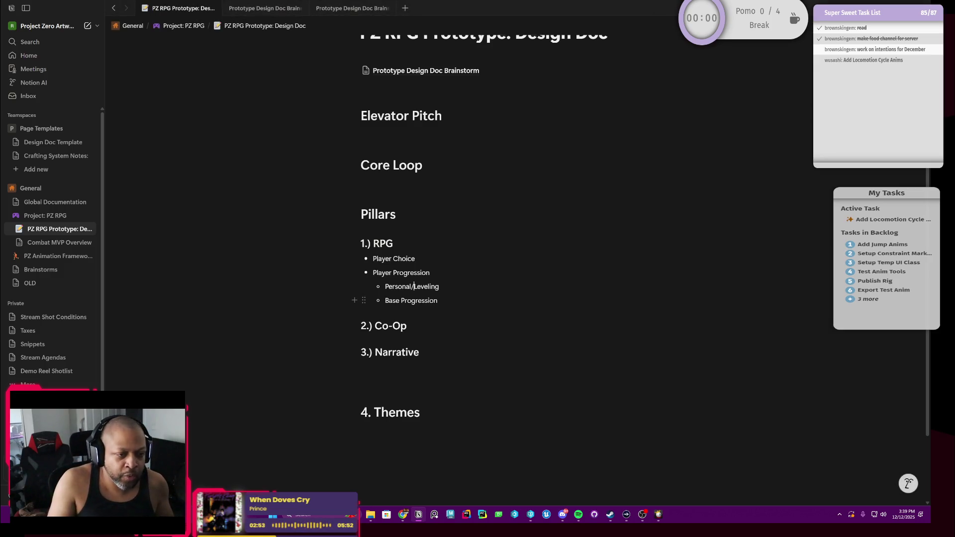
Step: After reviewing the Player Progression sub-items, add a new empty top-level bullet below Base Progression
drag(439, 300, 385, 301)
key(Right)
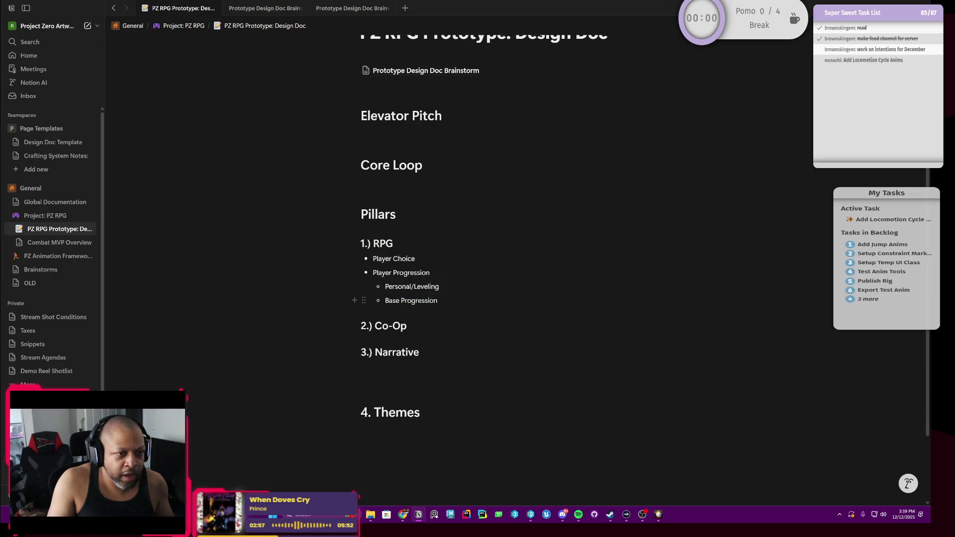
drag(440, 288, 385, 287)
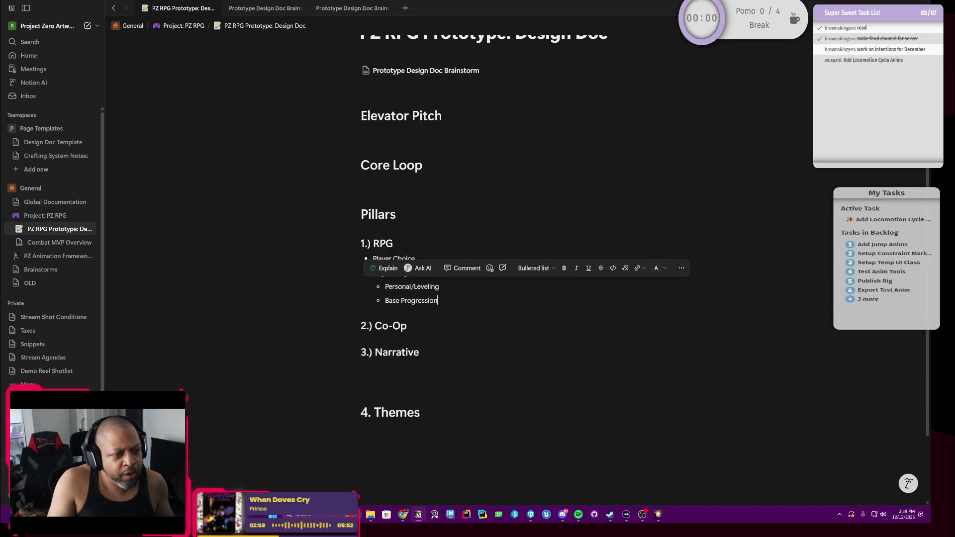
drag(438, 300, 386, 300)
key(Right)
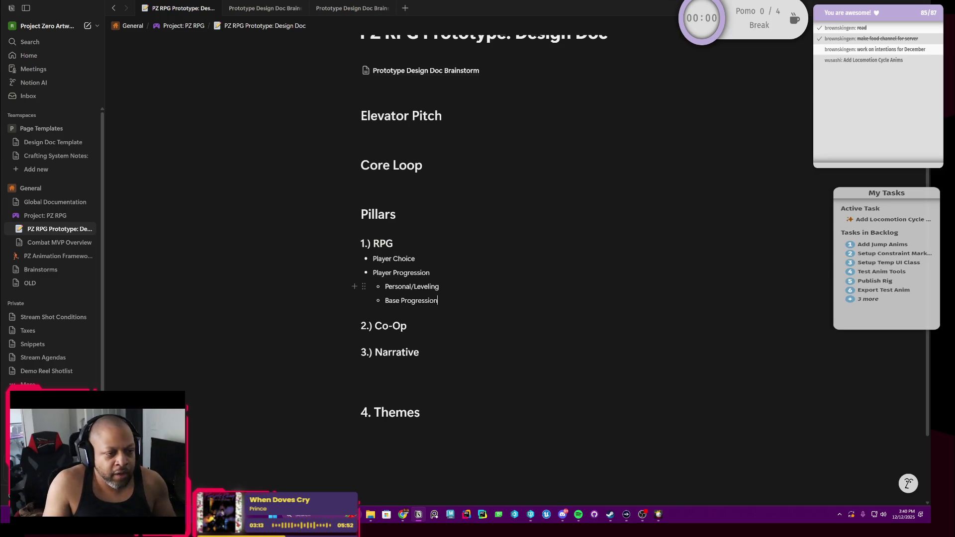
key(Return)
key(Return)
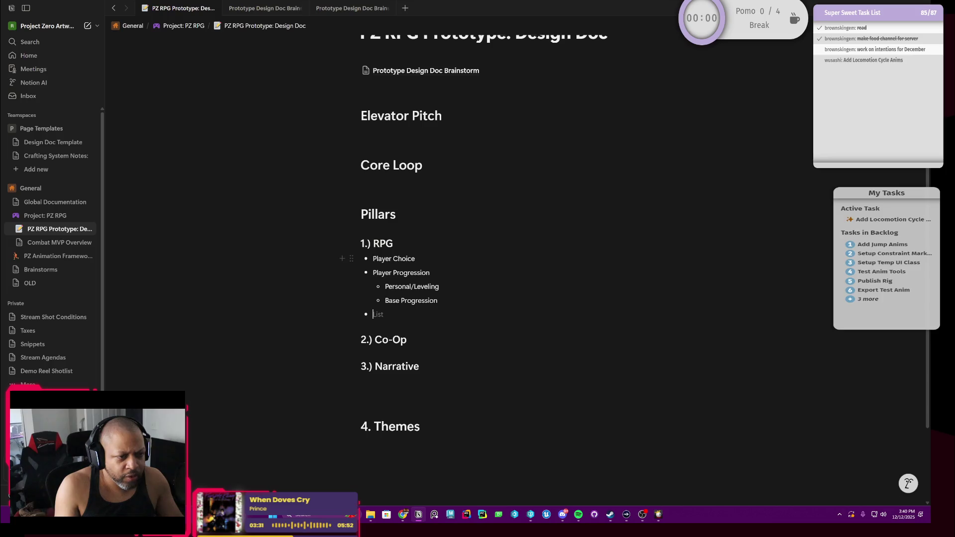
Step: Nest Playstyles under Player Choice with Combat and Casual as its sub-bullets
key(Return)
key(Tab)
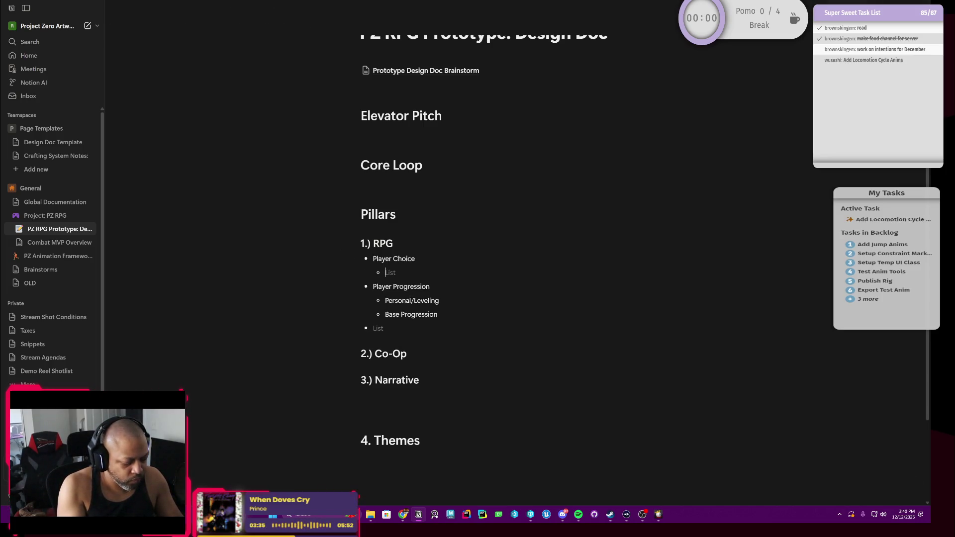
text(Playstyles)
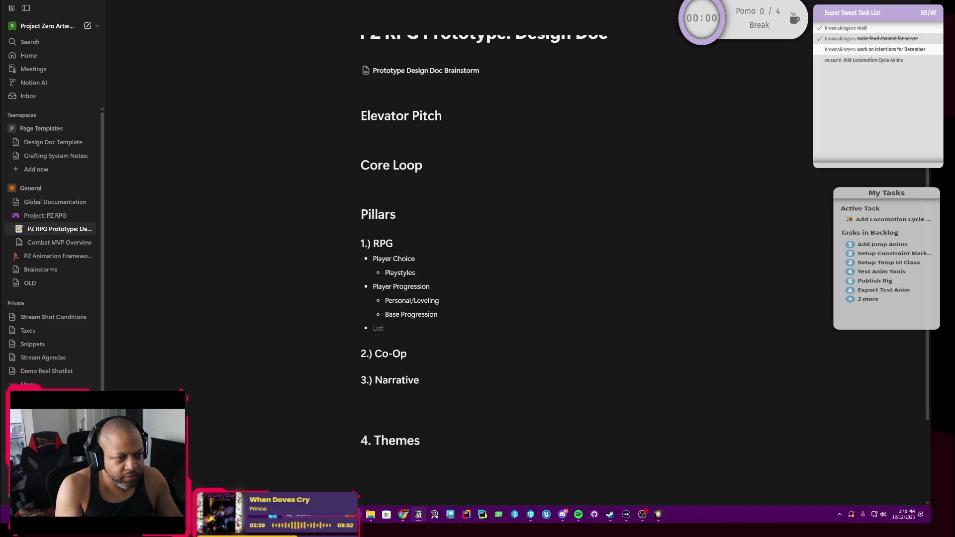
key(Return)
key(Tab)
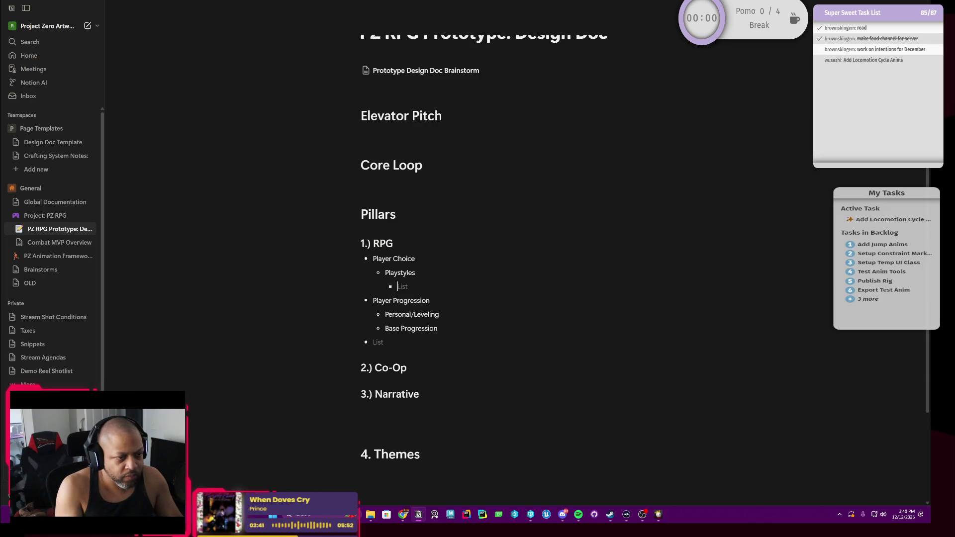
text(Combat)
key(Return)
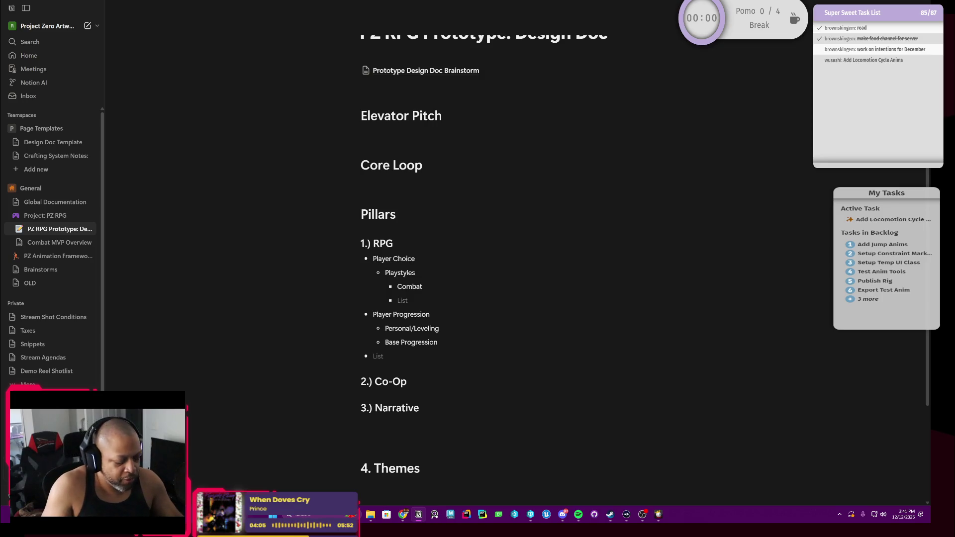
text(Casual)
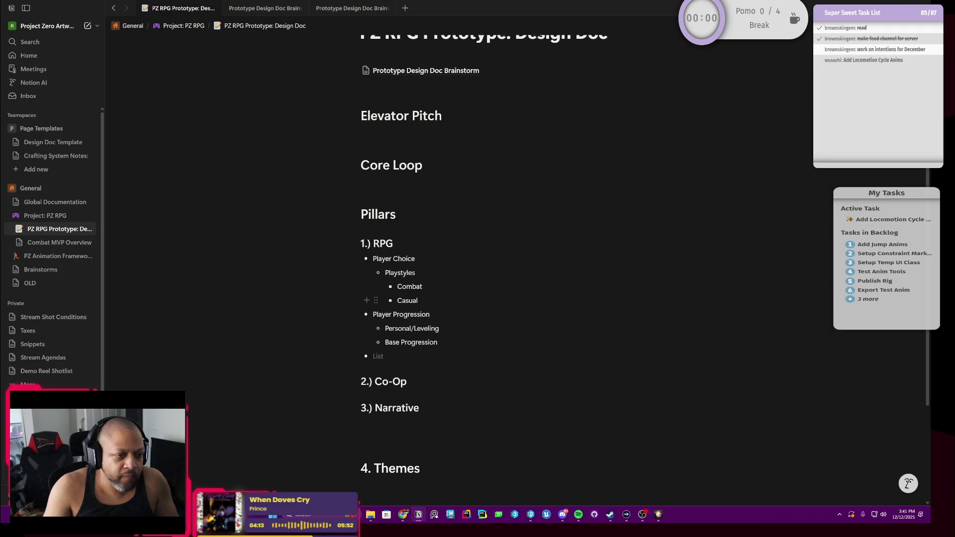
scroll(479, 299, down, 1)
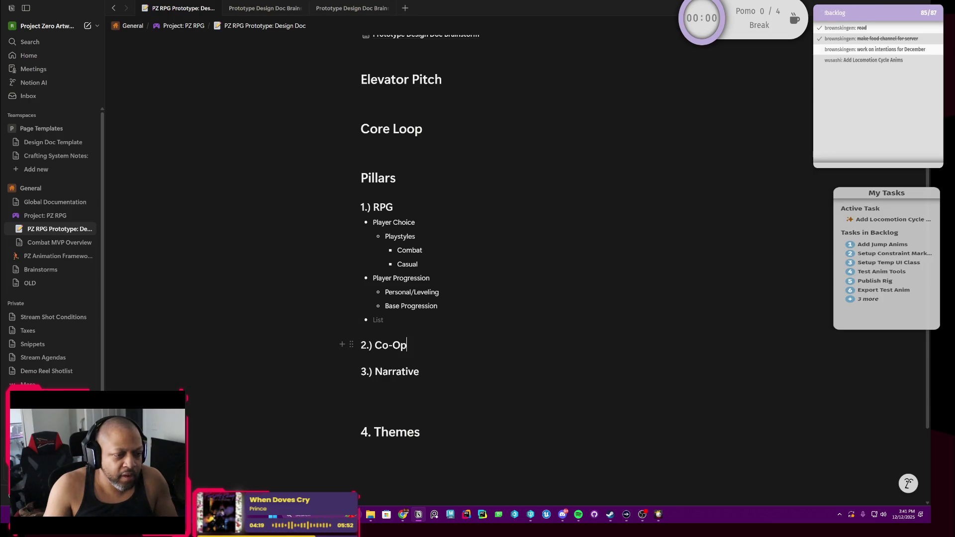
Step: Remove the stray empty line and start a bulleted list under the Co-Op heading for Active Co-Op
key(Up)
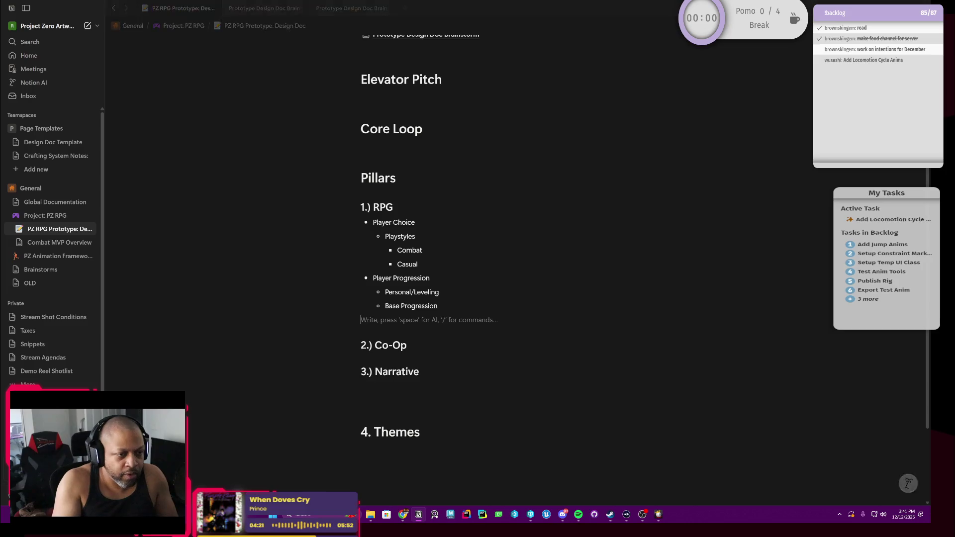
key(BackSpace)
key(BackSpace)
key(Up)
key(Return)
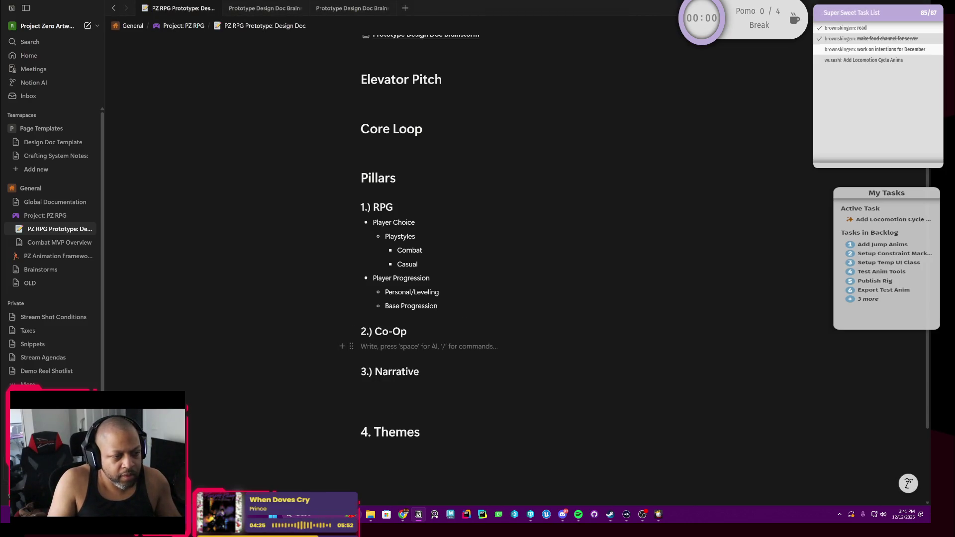
click(351, 344)
mouse_move(259, 304)
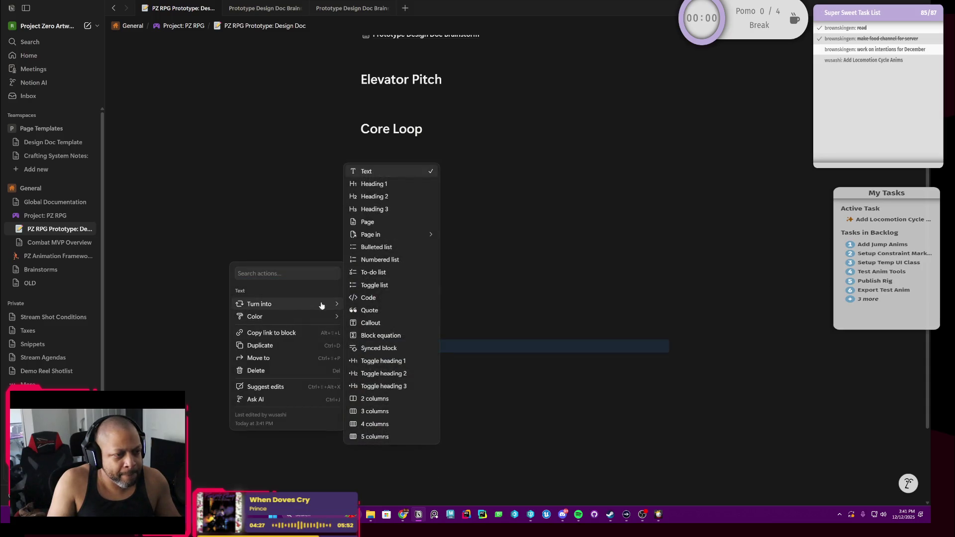
click(399, 249)
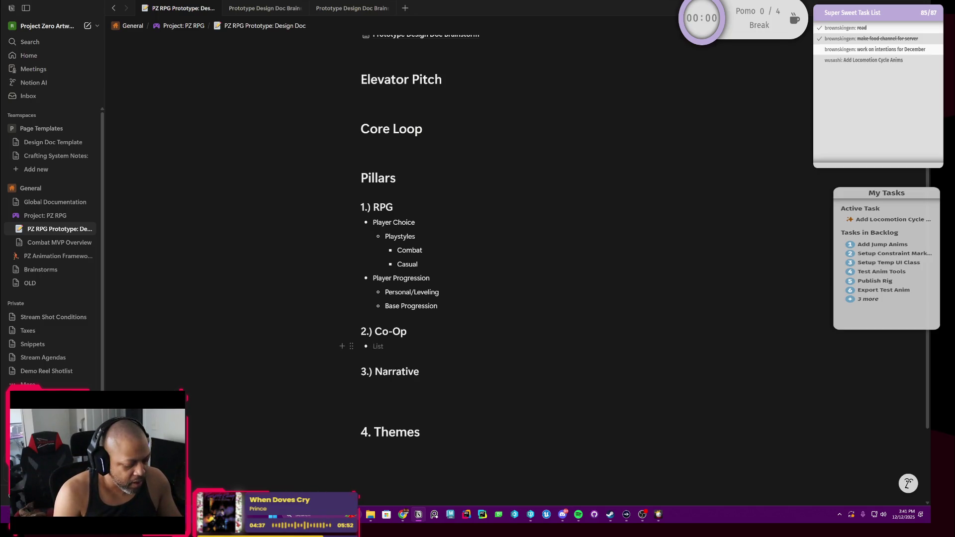
text(Active Co-Op)
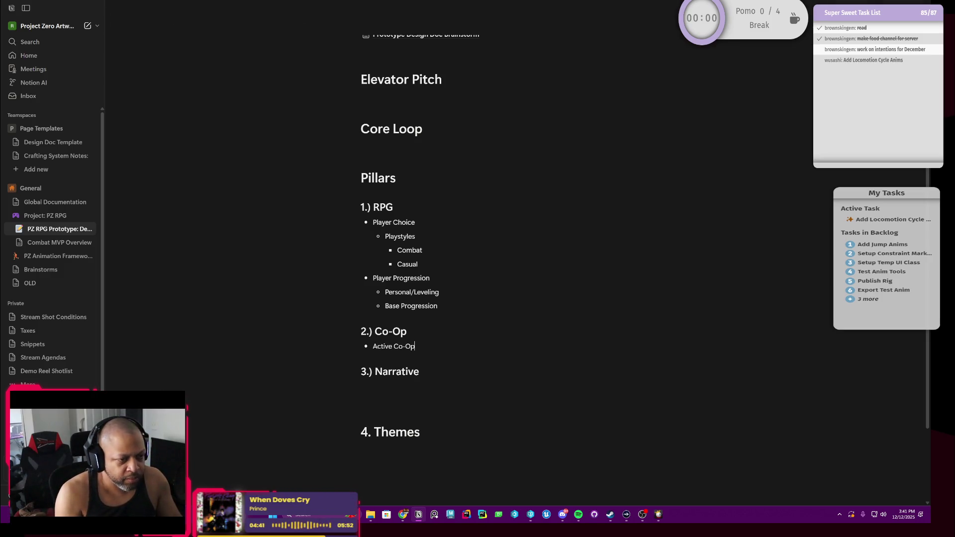
Step: Nest a Base Defense sub-point under Active Co-Op, discarding a tentative Missions sub-point
key(Return)
key(Tab)
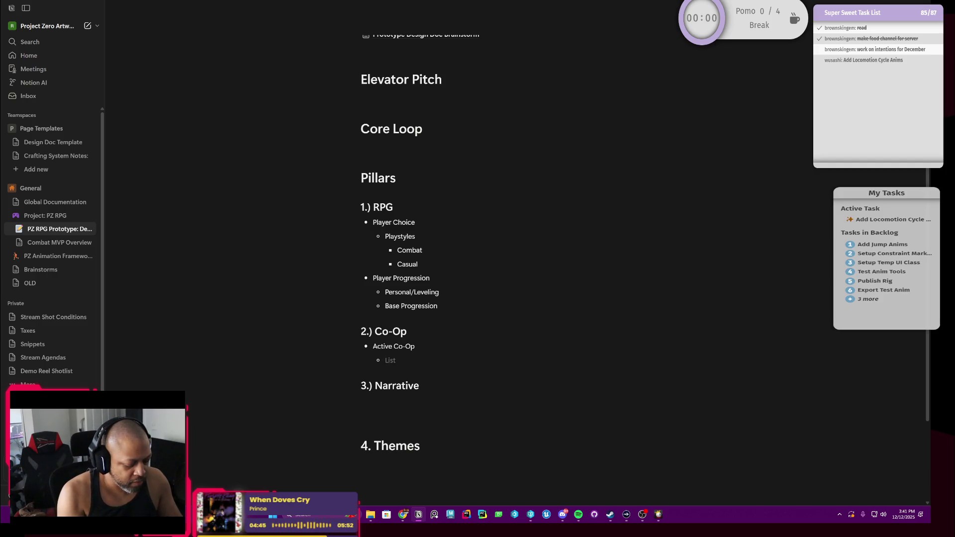
text(Missi)
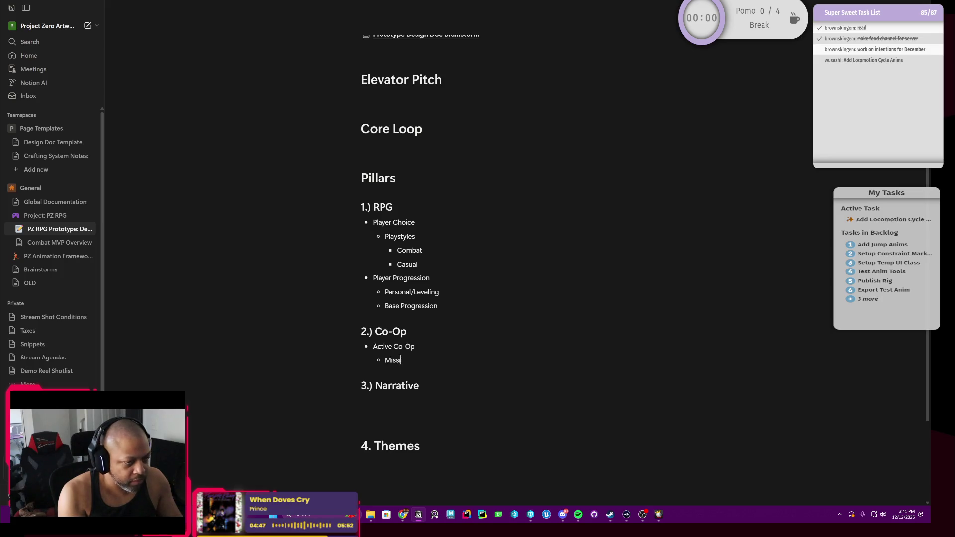
key(Return)
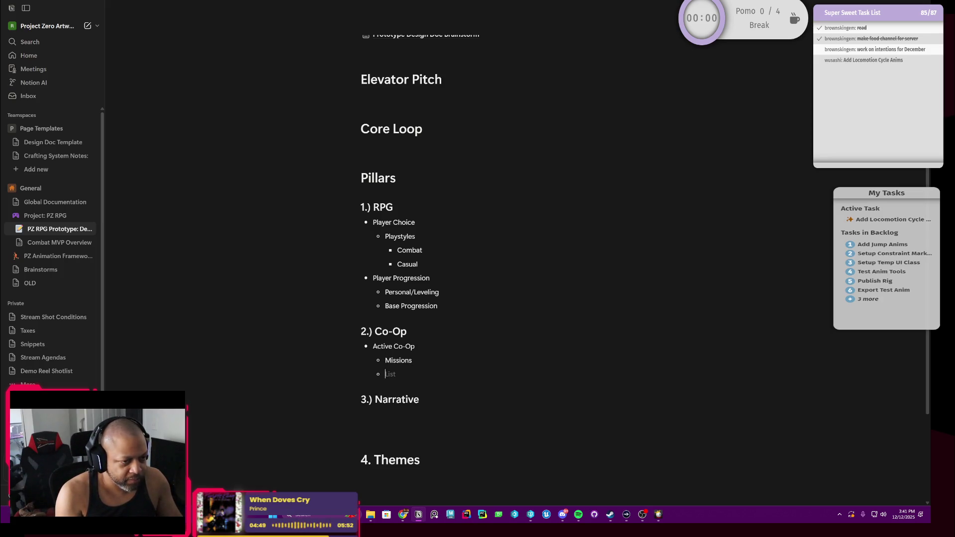
key(Up)
key(Return)
text(Base Defense)
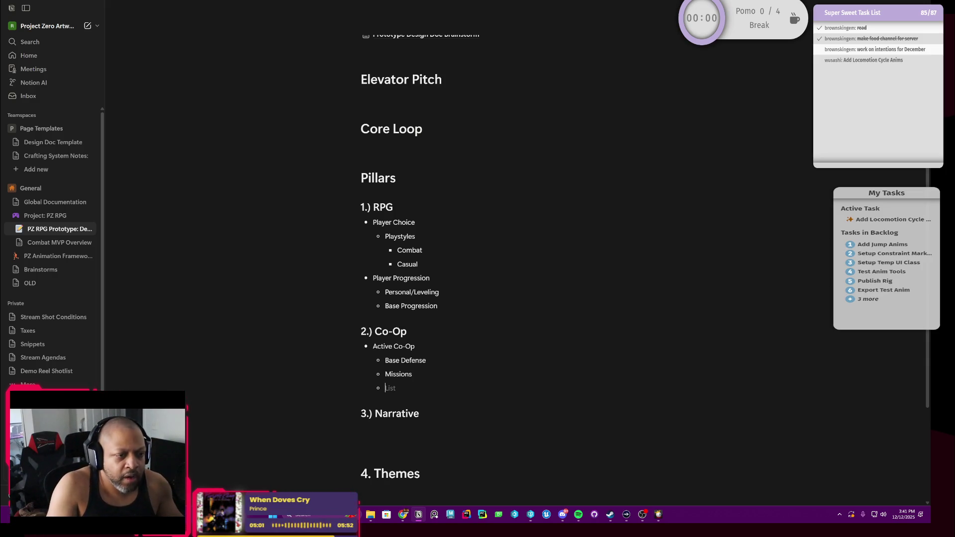
key(BackSpace)
key(BackSpace)
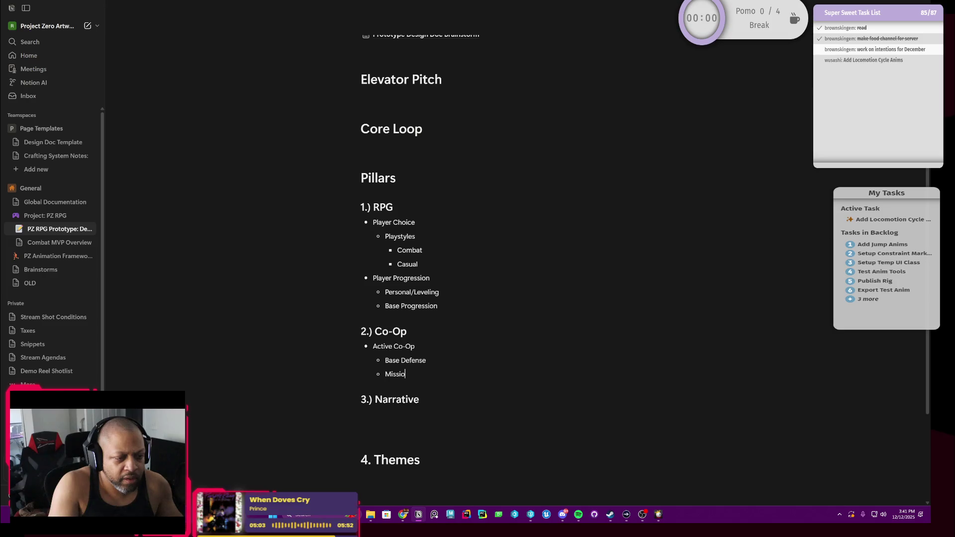
key(BackSpace)
Step: Leave an empty top-level bullet below Base Defense ready for the next Co-Op item
key(shift+Tab)
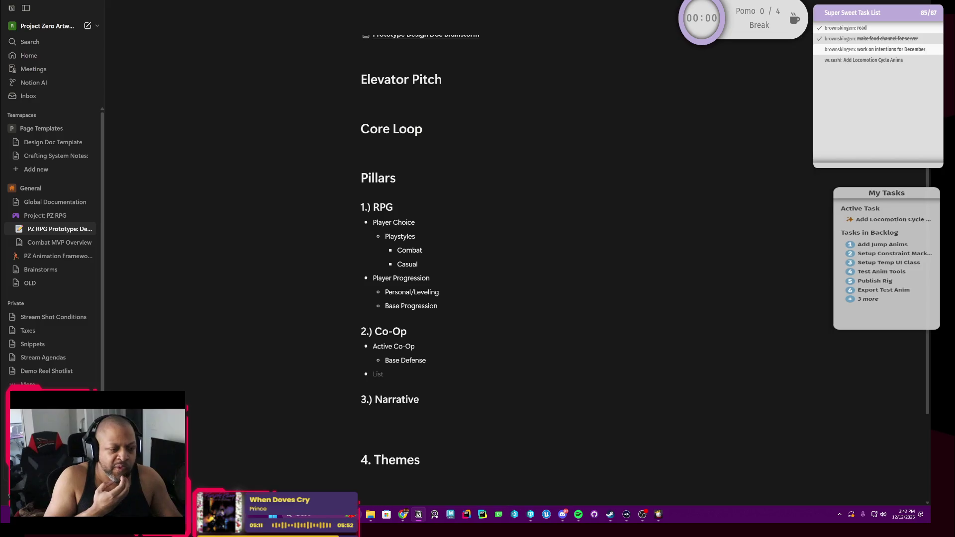
scroll(478, 269, up, 2)
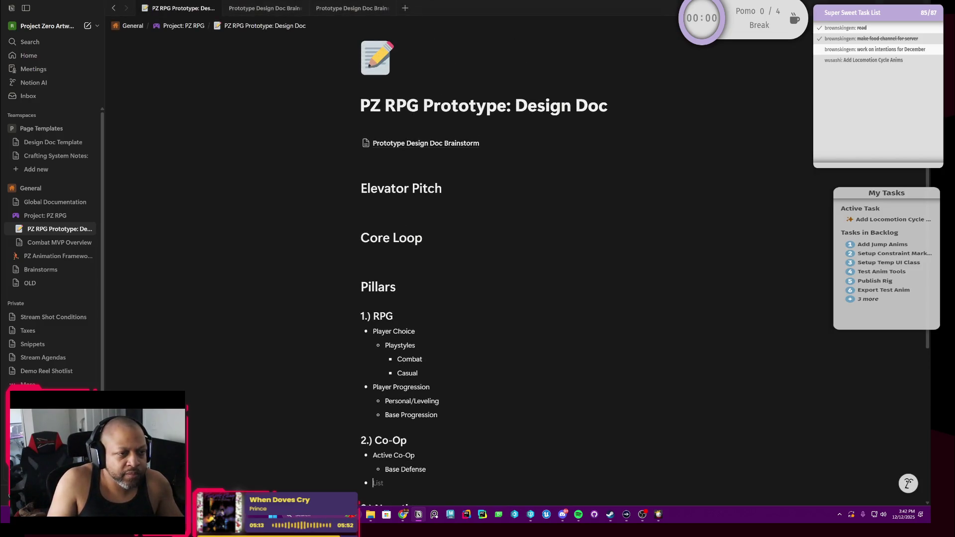
scroll(477, 269, down, 3)
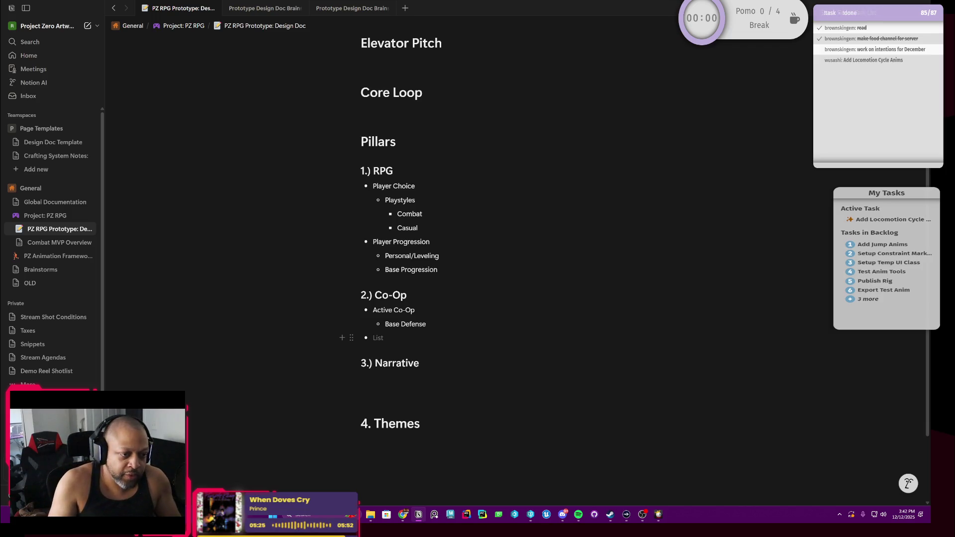
scroll(478, 269, up, 3)
scroll(478, 269, down, 3)
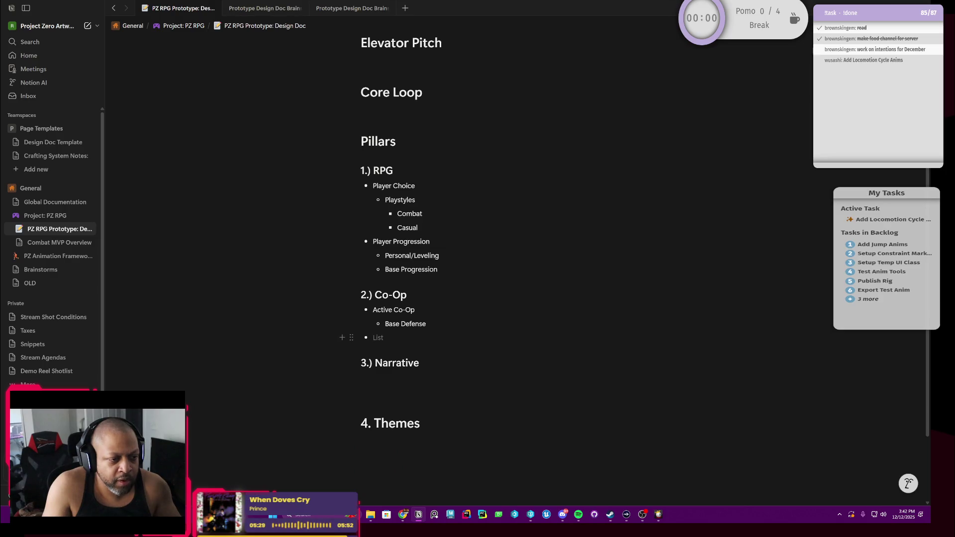
key(shift+End)
key(Left)
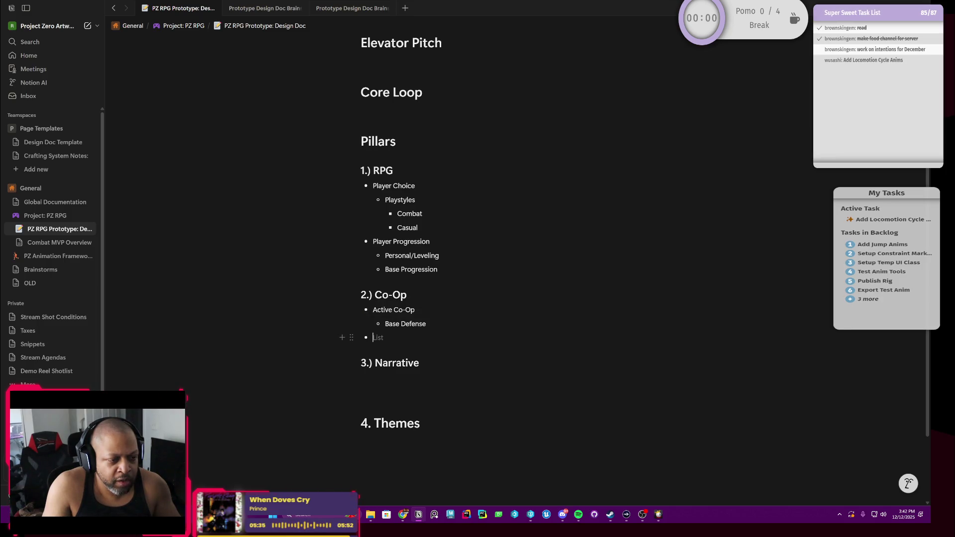
key(Down)
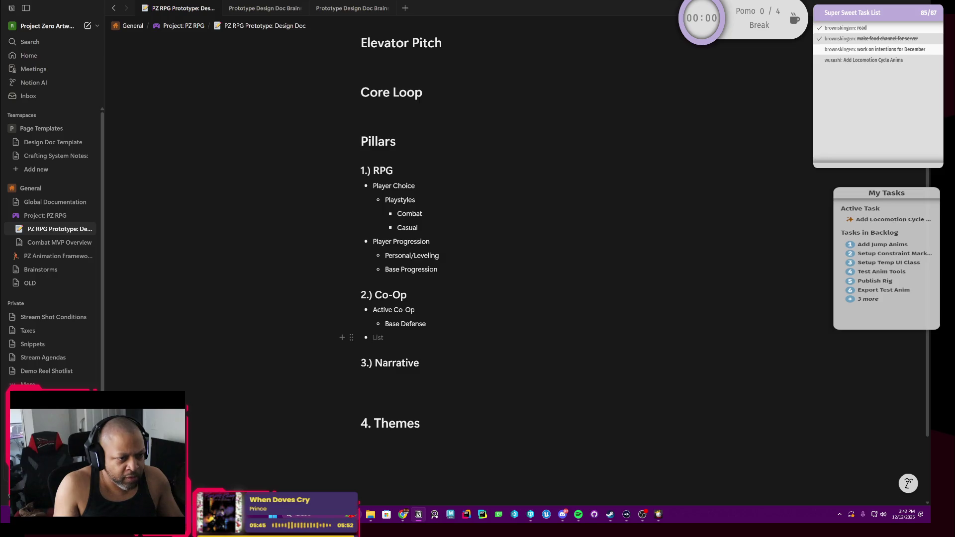
text(Passive)
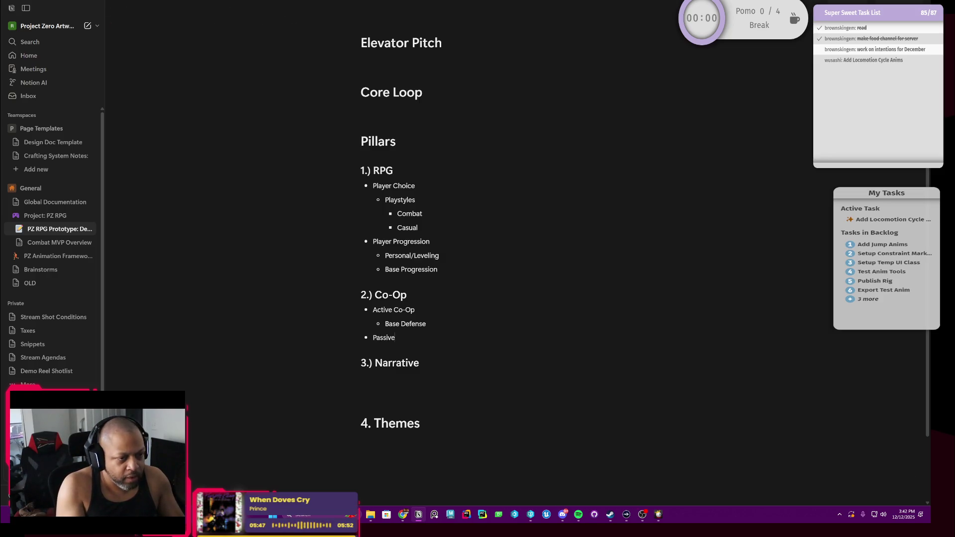
text(p)
Step: Add Passive Co-Op with Base Support nested beneath it and begin a second sub-point
key(Return)
key(Tab)
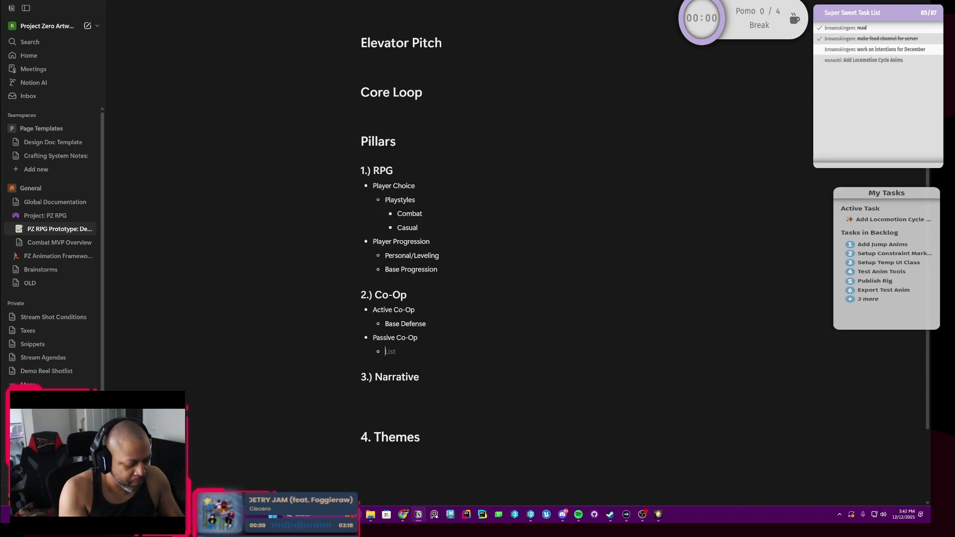
text(Base Support)
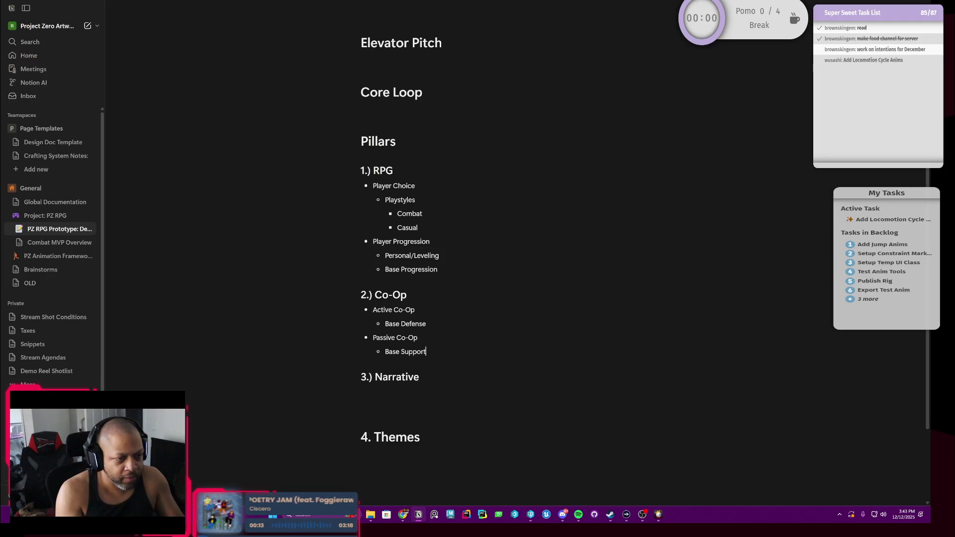
key(Return)
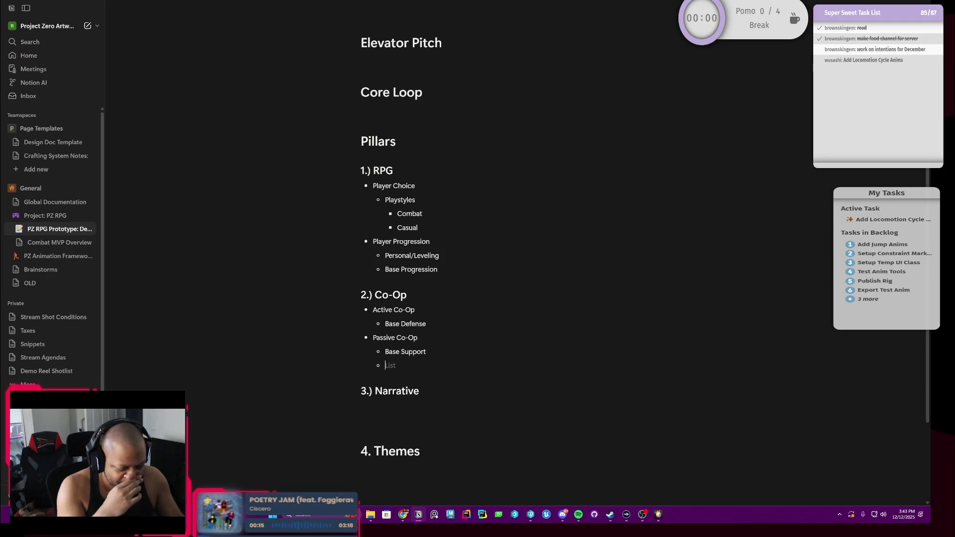
text(Resource Sharing)
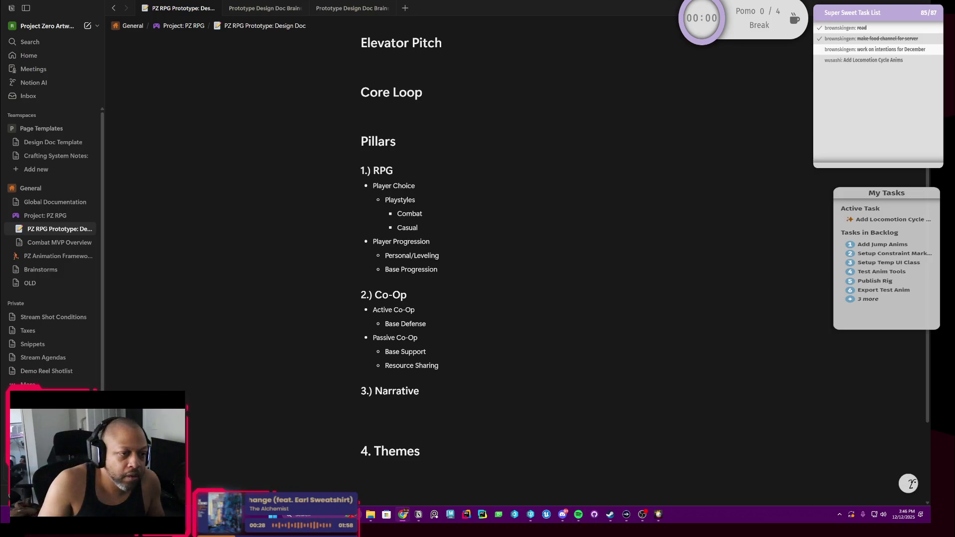
scroll(478, 269, down, 2)
scroll(478, 269, up, 1)
scroll(478, 269, down, 1)
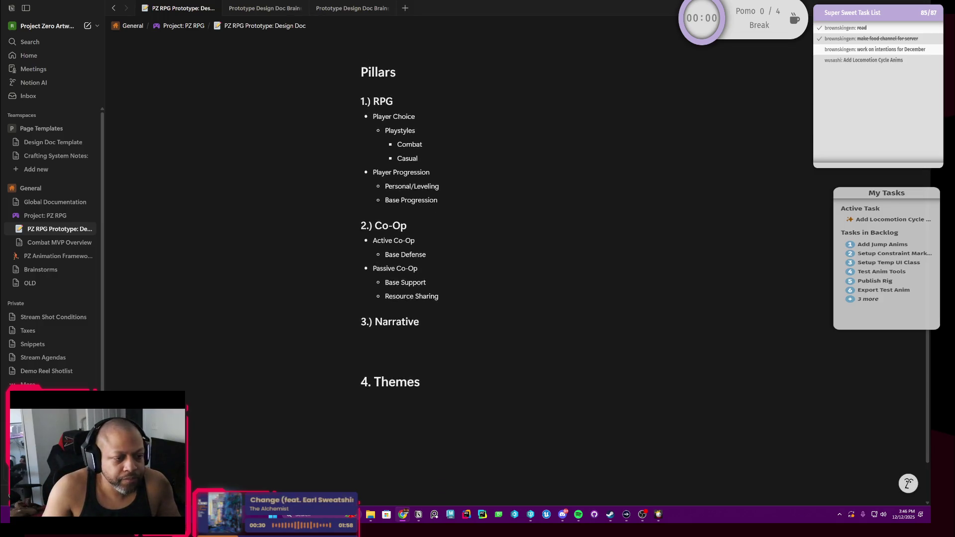
scroll(478, 269, down, 1)
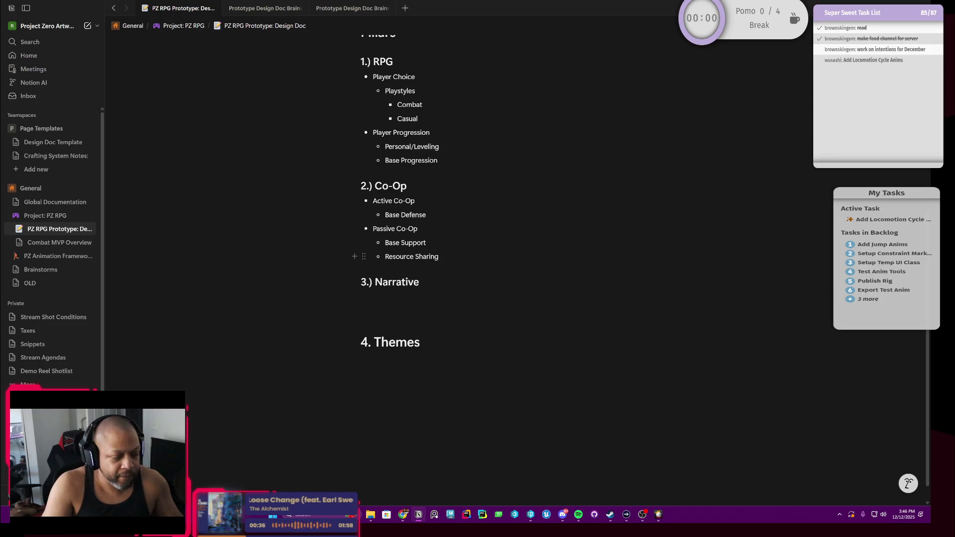
Step: Add Active Resource Sharing under Base Defense and rename the passive item Passive Resource Sharing
key(Left)
key(Left)
key(Left)
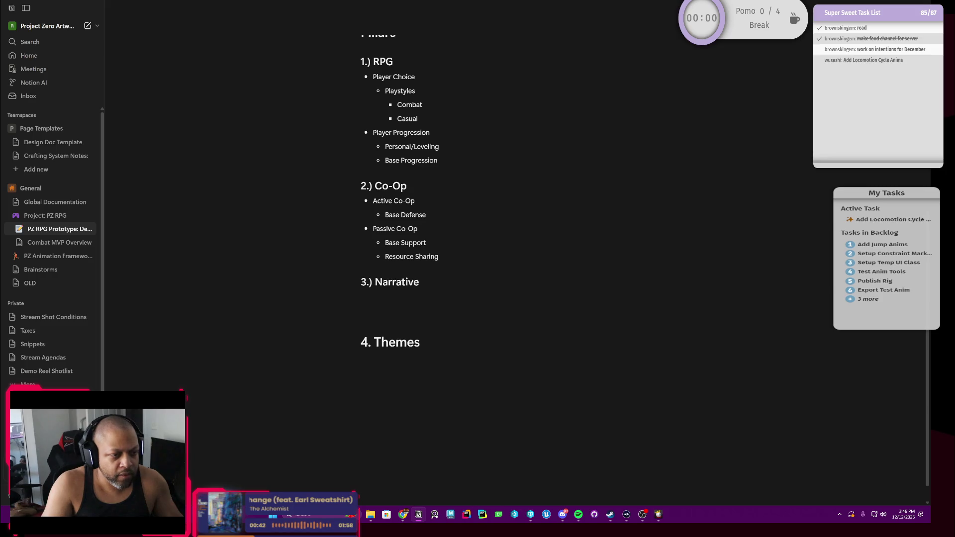
key(End)
key(Return)
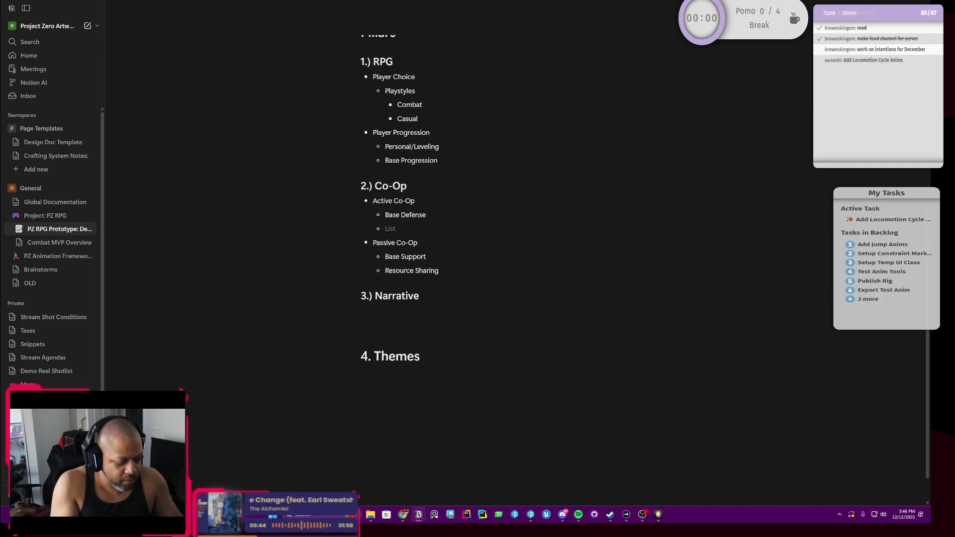
text(Active Resource Sharing)
key(Down)
text(Passive)
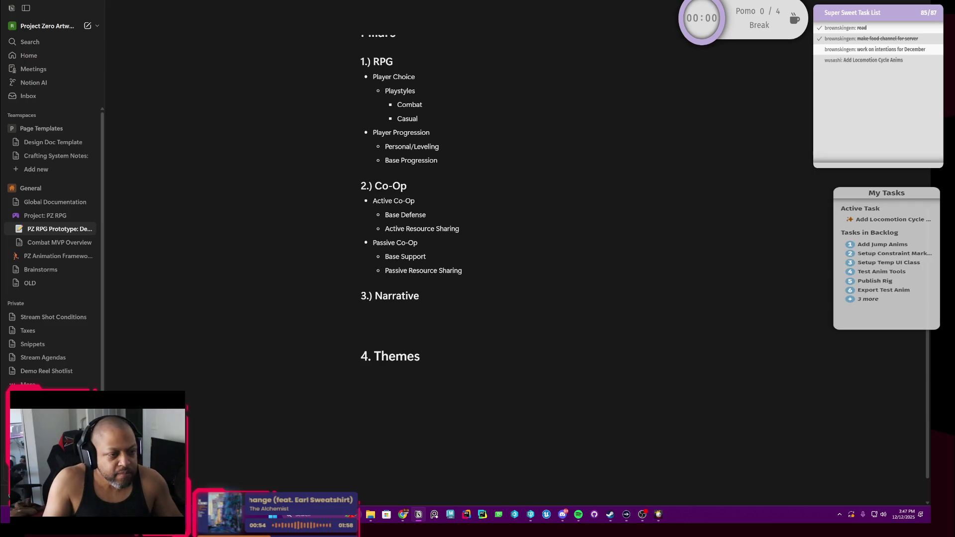
scroll(448, 299, up, 2)
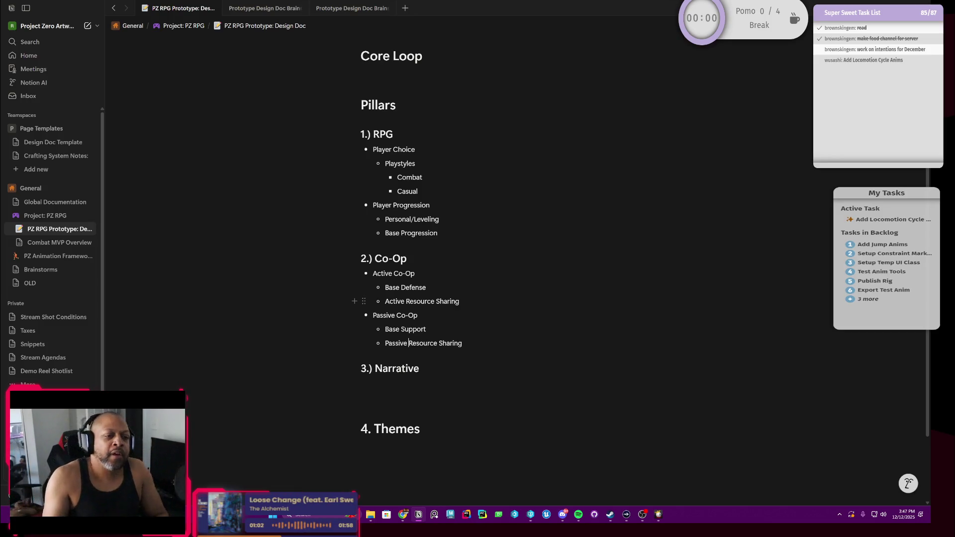
Step: Review the Active and Passive Co-Op entries by selecting their resource-sharing and Base Support lines
drag(460, 302, 384, 302)
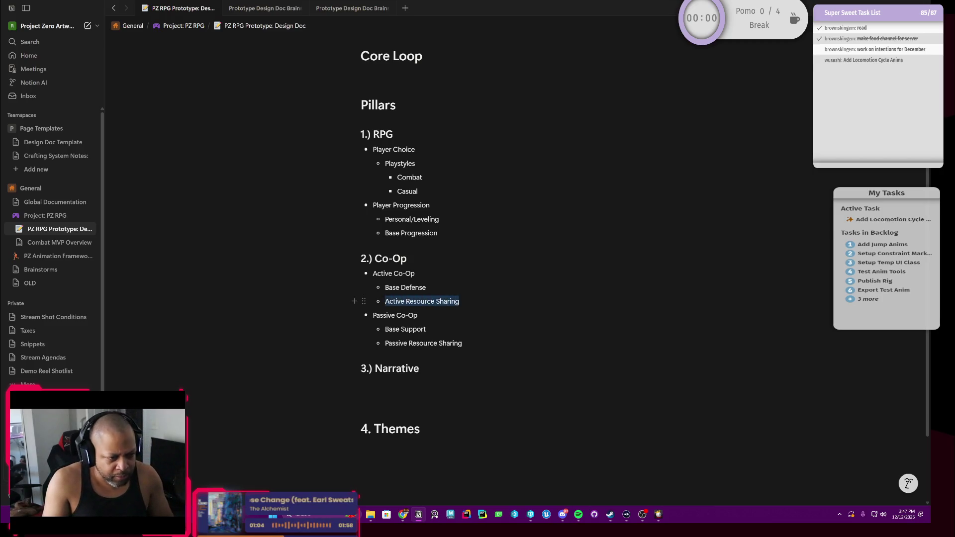
drag(463, 343, 387, 343)
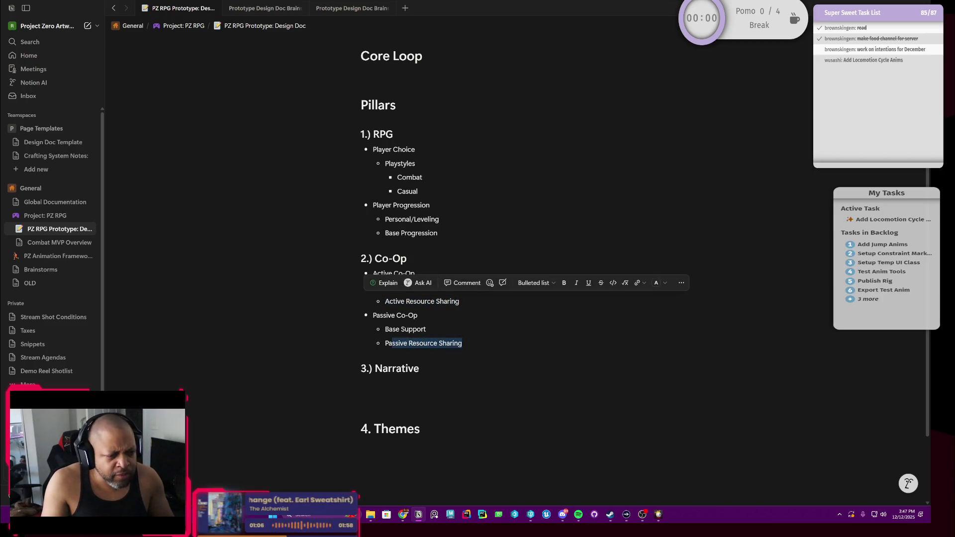
click(419, 302)
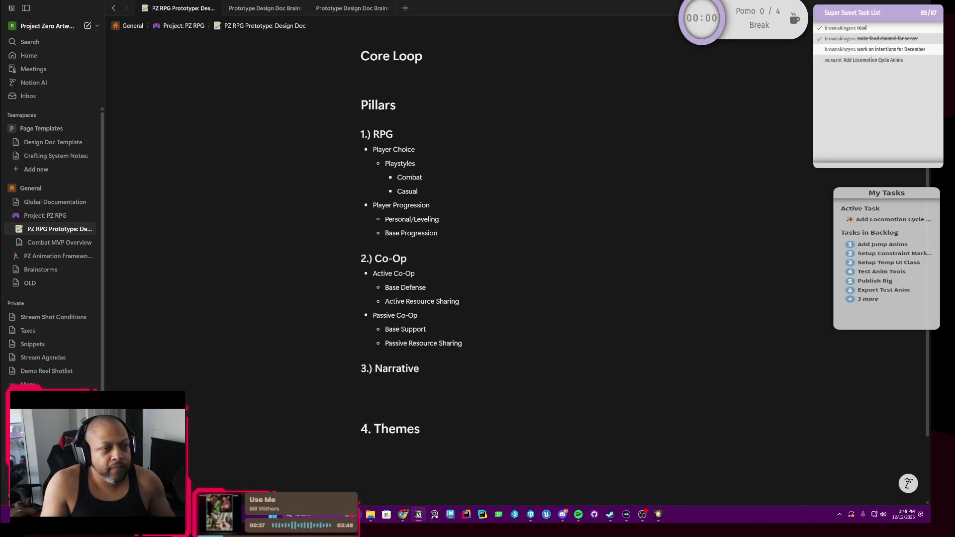
scroll(484, 273, down, 2)
scroll(484, 274, up, 3)
scroll(484, 274, up, 2)
scroll(483, 273, down, 2)
scroll(484, 273, down, 2)
scroll(484, 273, up, 1)
scroll(485, 273, up, 1)
scroll(484, 273, down, 3)
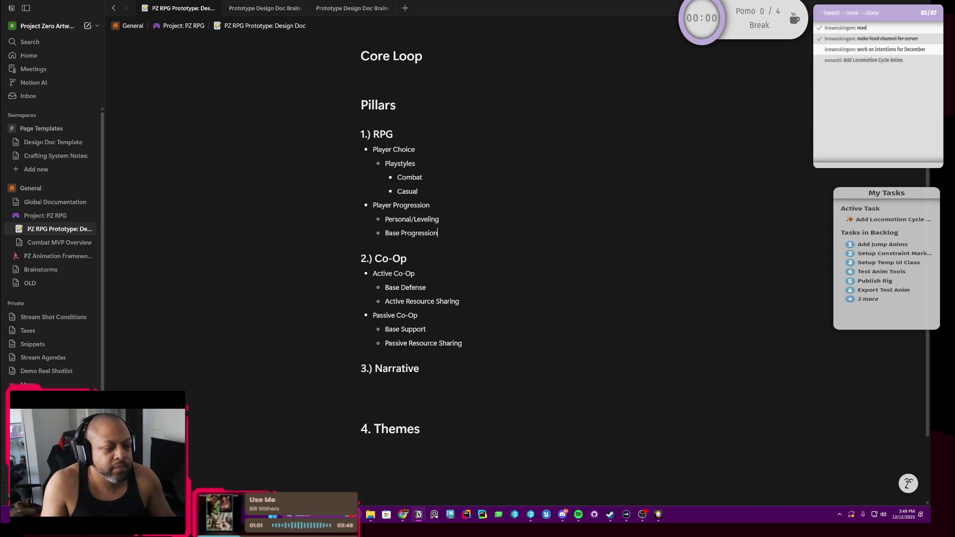
scroll(477, 269, down, 2)
scroll(478, 269, down, 1)
scroll(477, 268, up, 3)
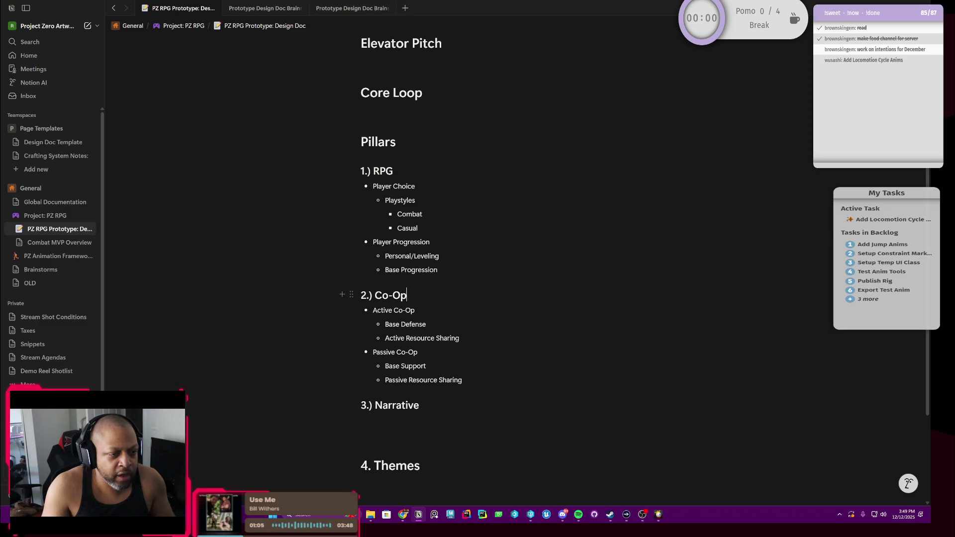
scroll(478, 268, down, 3)
scroll(477, 269, up, 1)
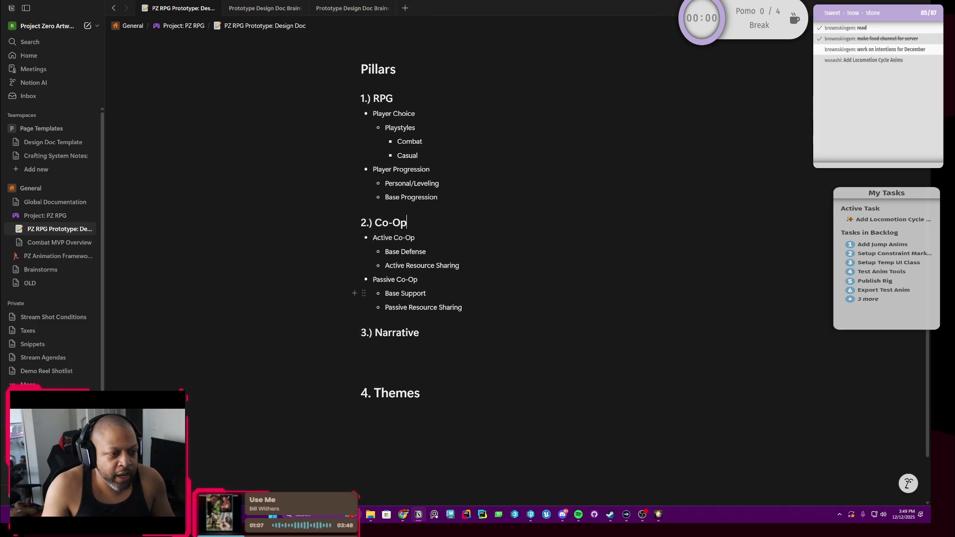
key(shift+Home)
key(shift+Up)
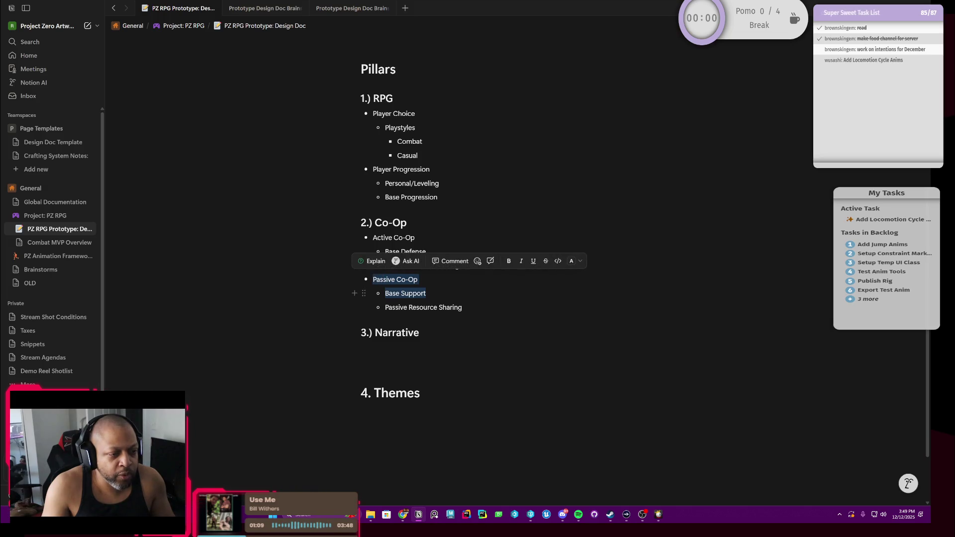
key(Right)
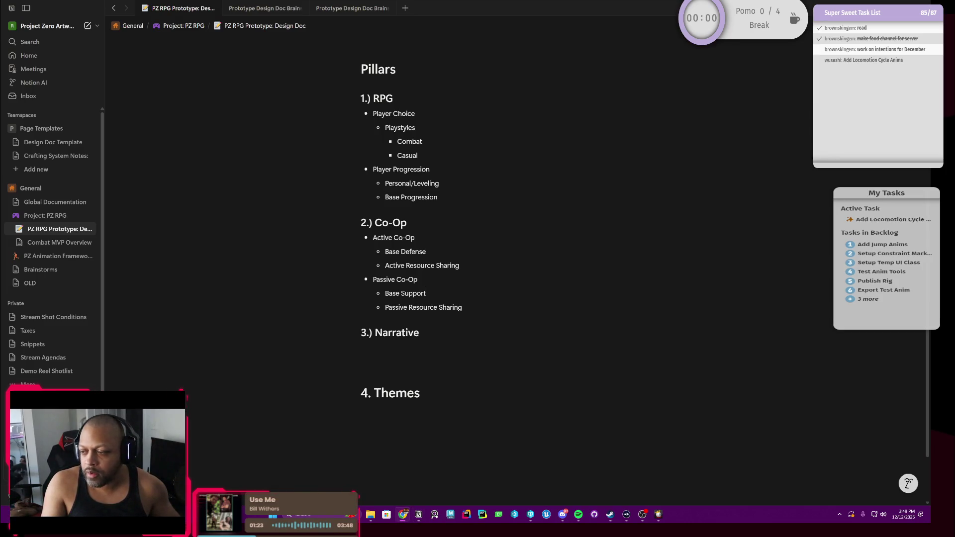
scroll(478, 269, down, 1)
Step: Turn the empty block under 3.) Narrative into a bulleted list for the Setting item
click(419, 311)
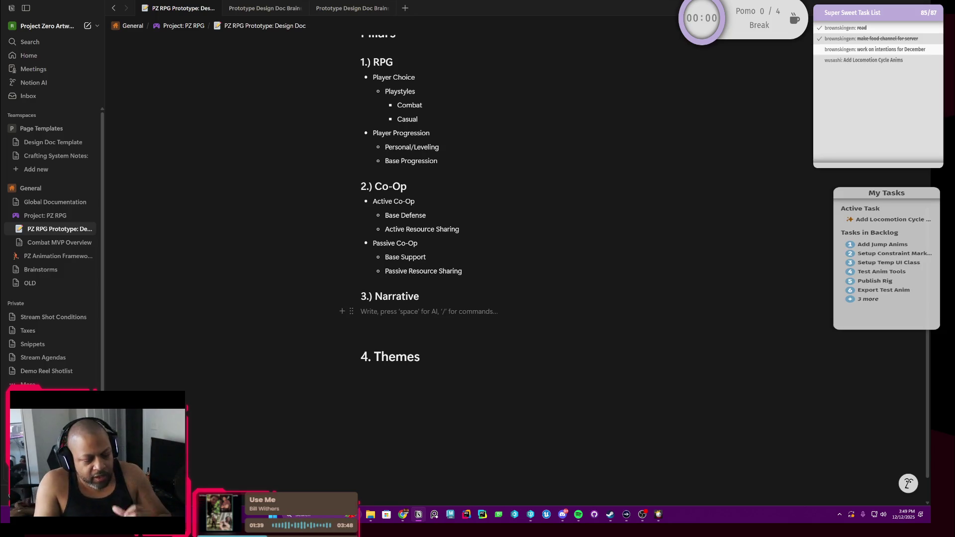
right_click(360, 314)
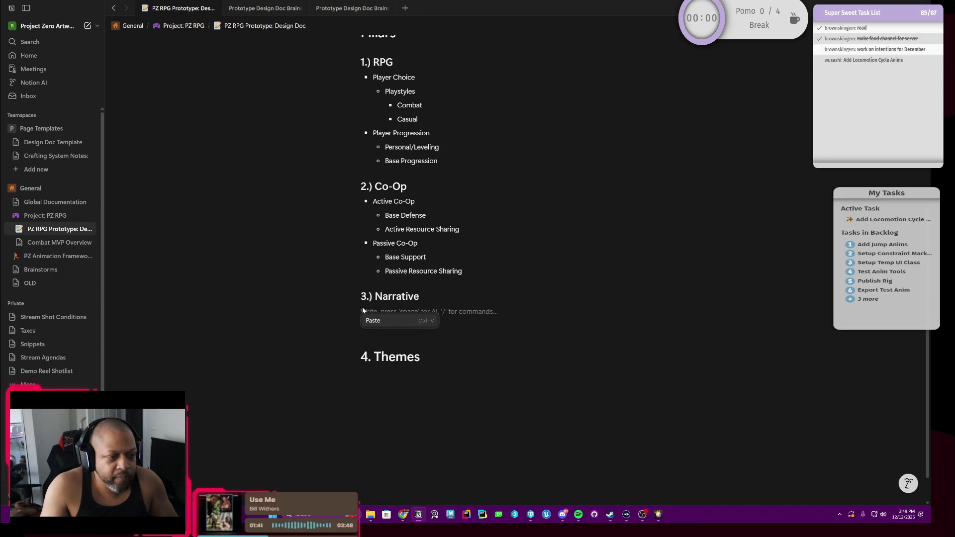
click(349, 313)
click(351, 312)
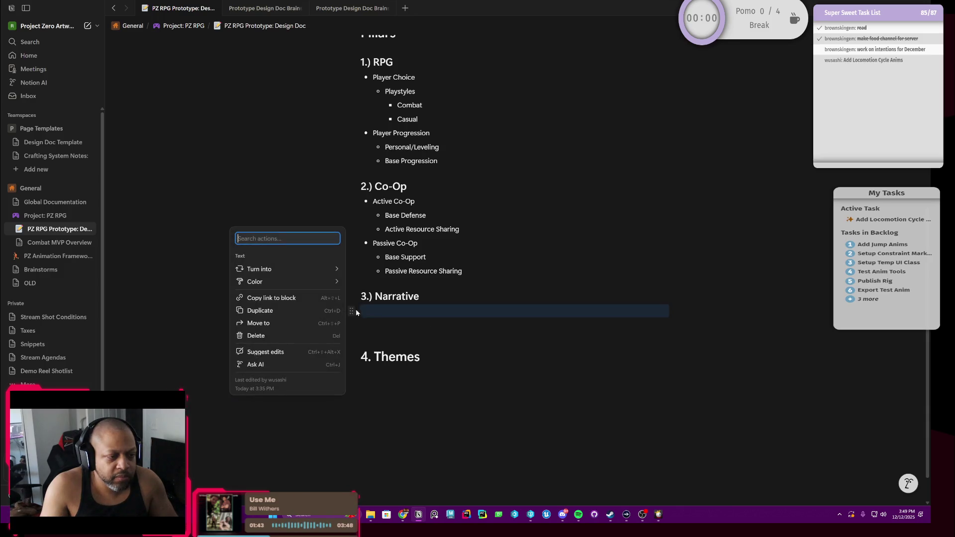
mouse_move(259, 269)
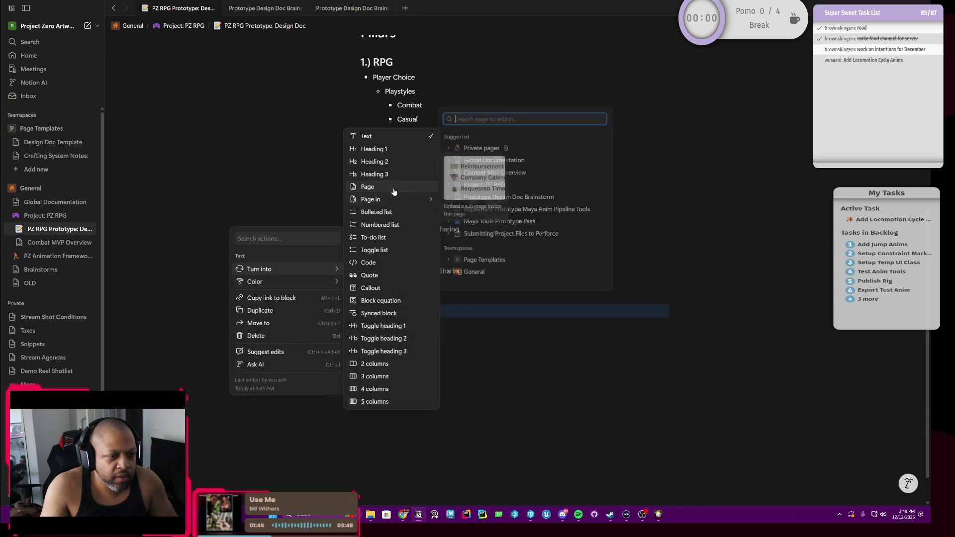
click(390, 212)
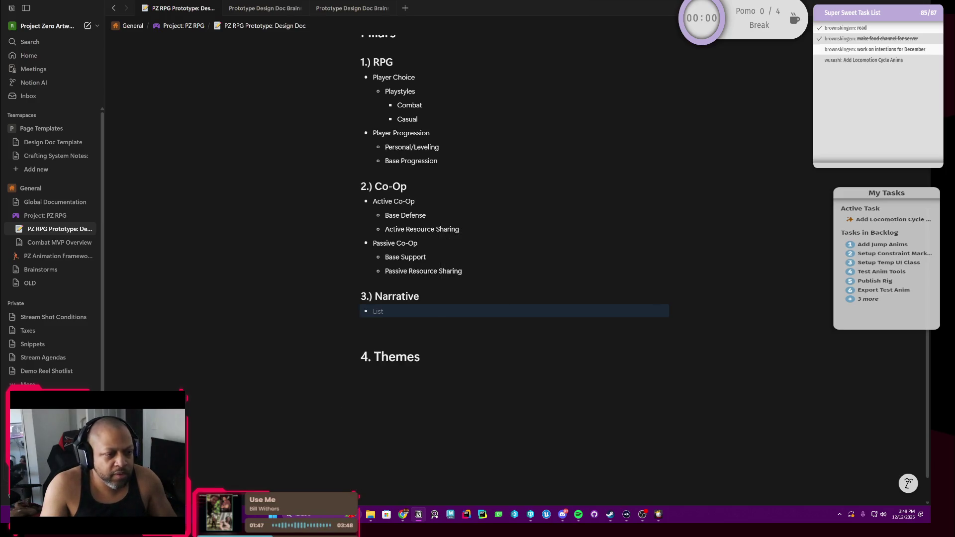
text(Setting)
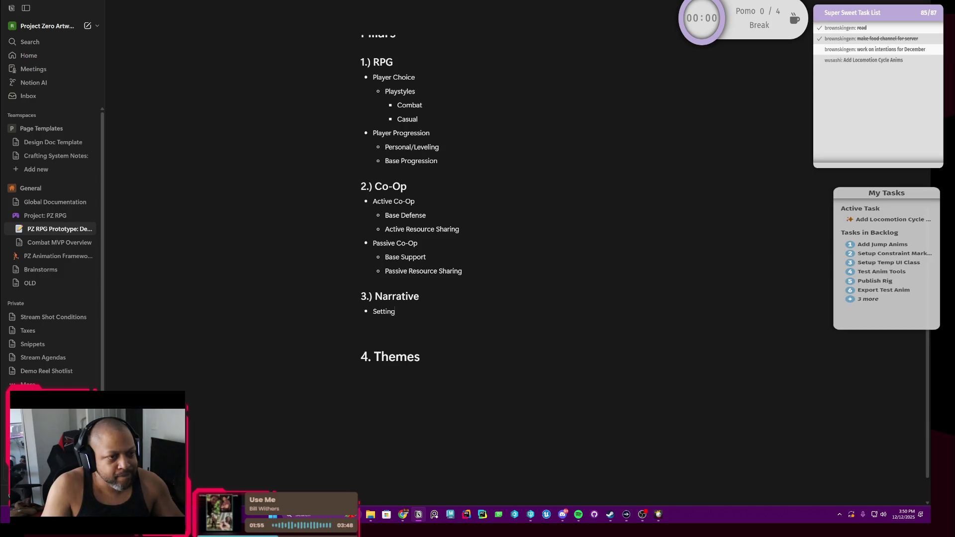
scroll(478, 262, up, 2)
scroll(478, 261, down, 1)
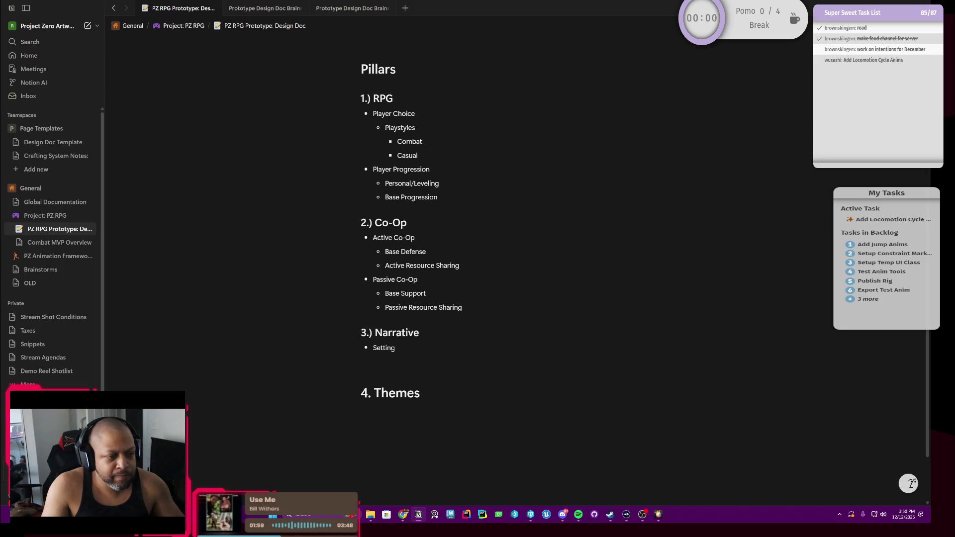
scroll(478, 262, down, 1)
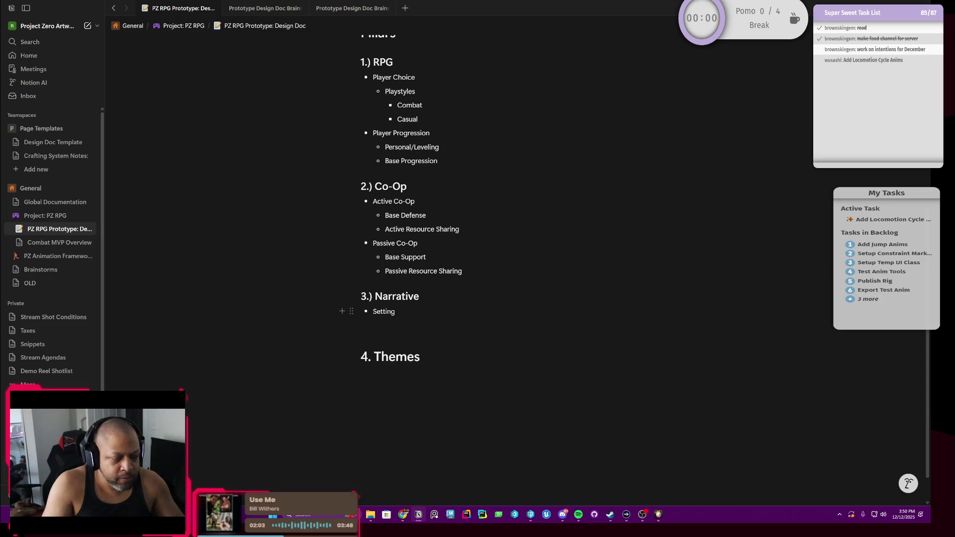
Step: Enter Setting as the first Narrative bullet and start a new bullet below it
key(Return)
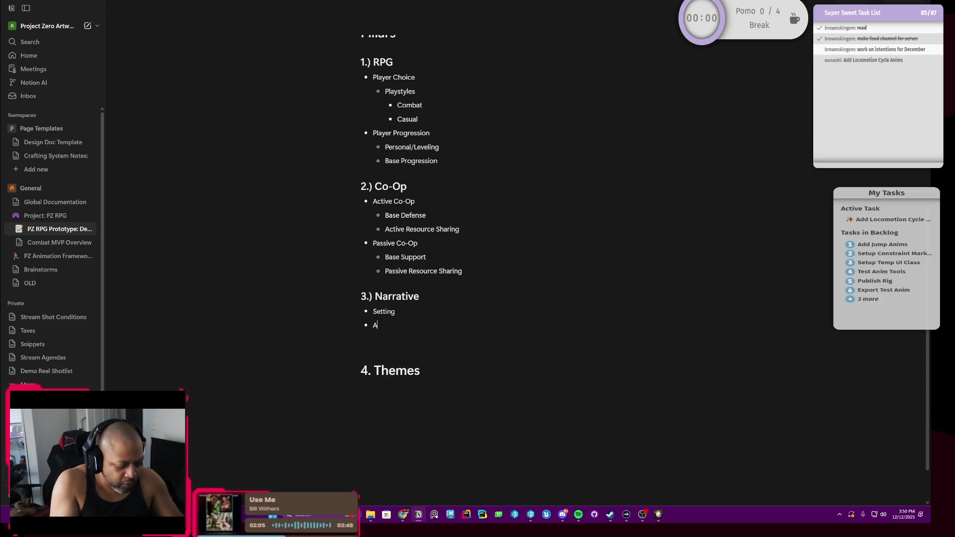
Step: Nest Art Style and Characters under Setting, with a sub-bullet started under Characters
key(Tab)
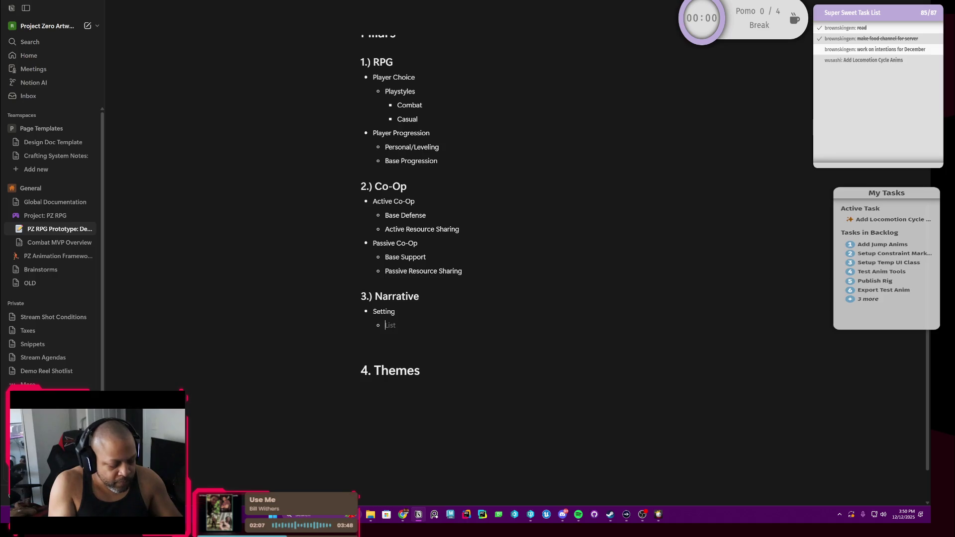
text(Art Style)
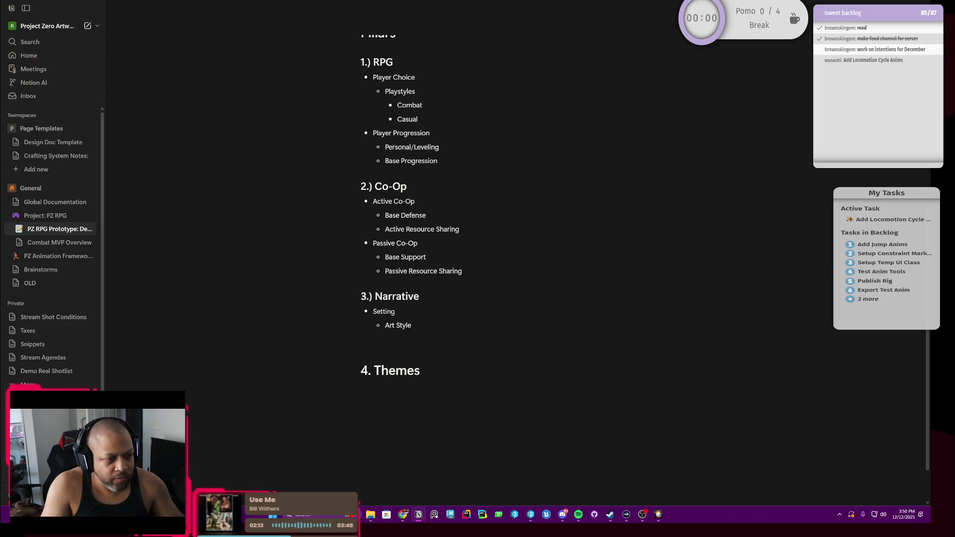
key(Return)
text(Characte)
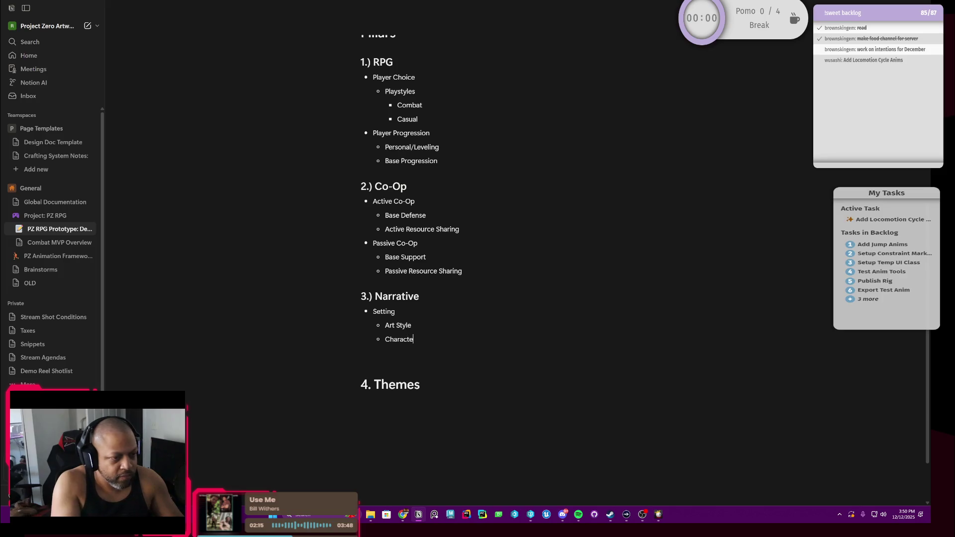
text(rs)
key(Return)
key(Tab)
text(Player Char)
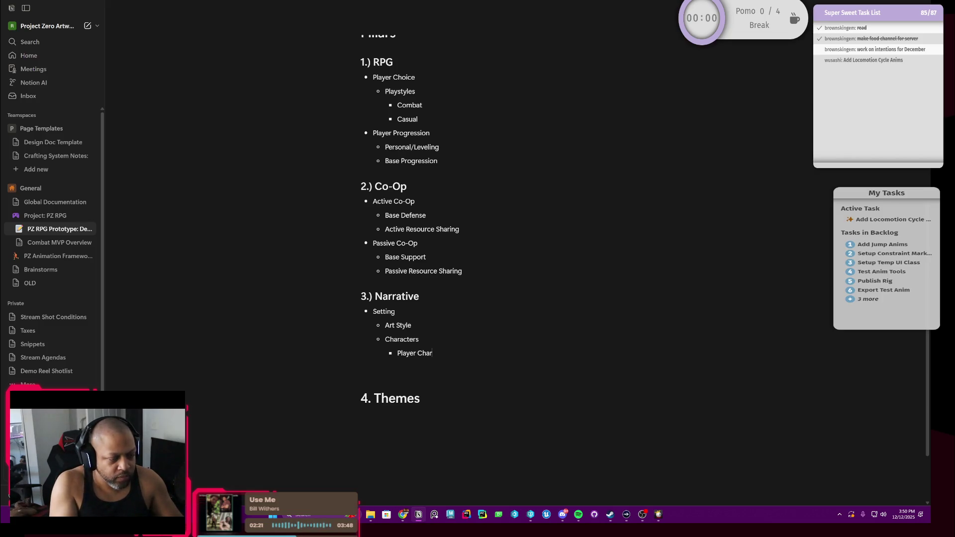
Step: List Player Char holding Background Choices and NPCs holding Heroes under Characters
key(Return)
key(Tab)
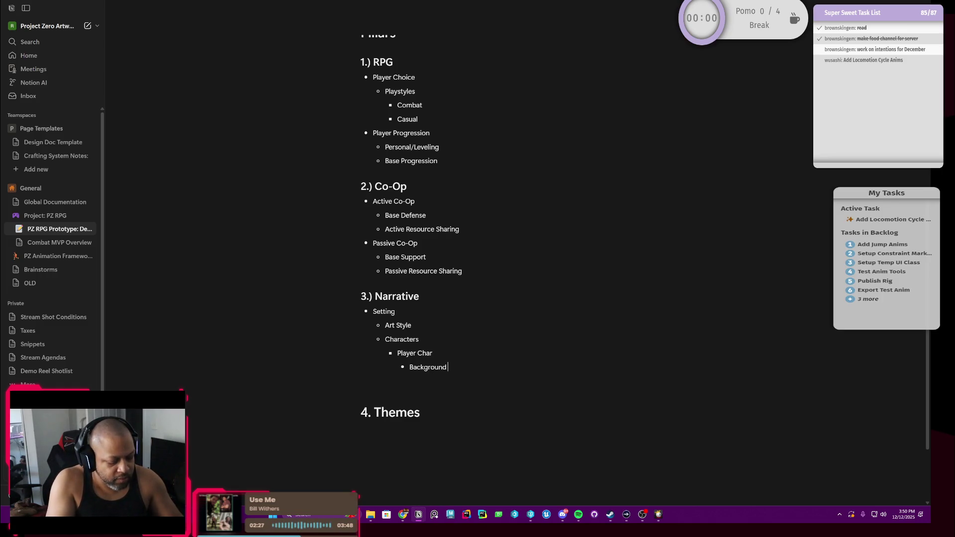
text(s)
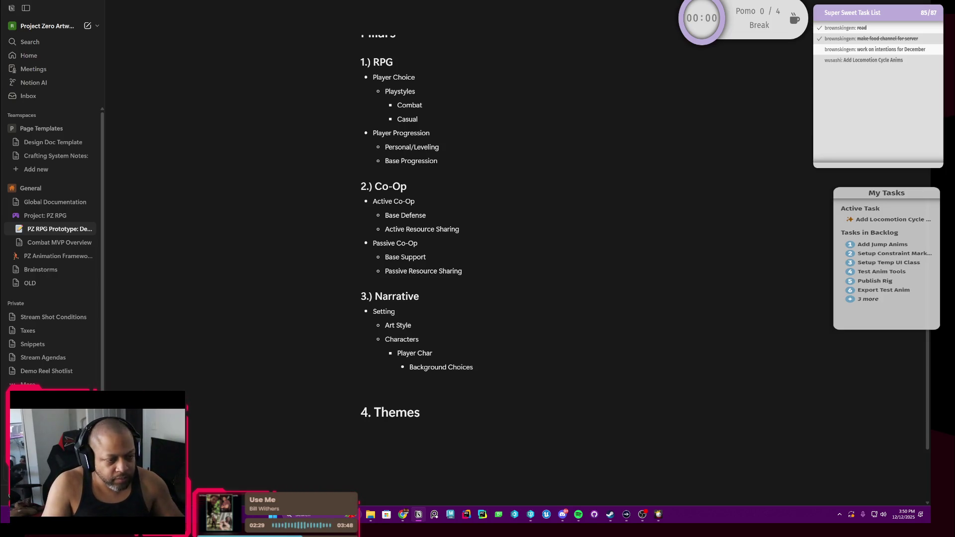
key(Return)
key(shift+Tab)
text(NPCs)
key(Return)
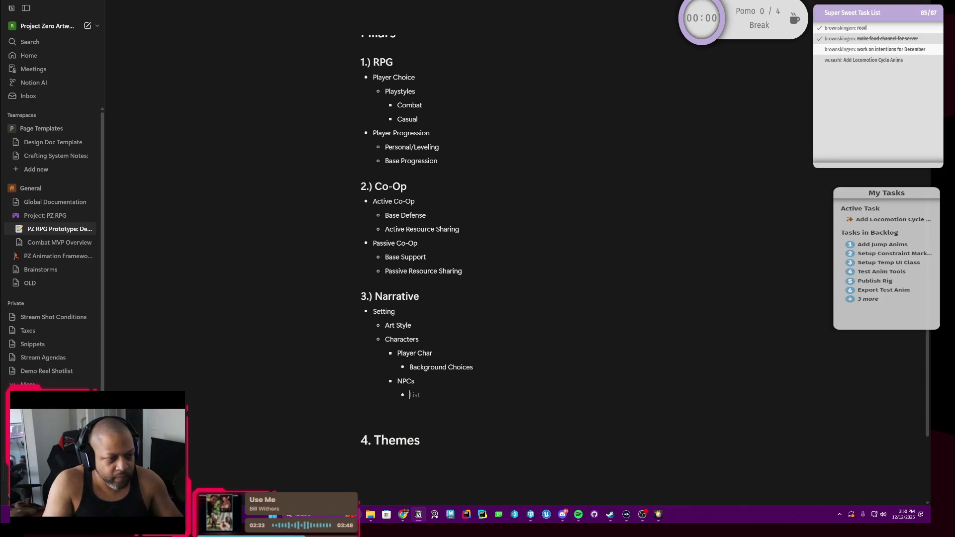
key(BackSpace)
text(eroes)
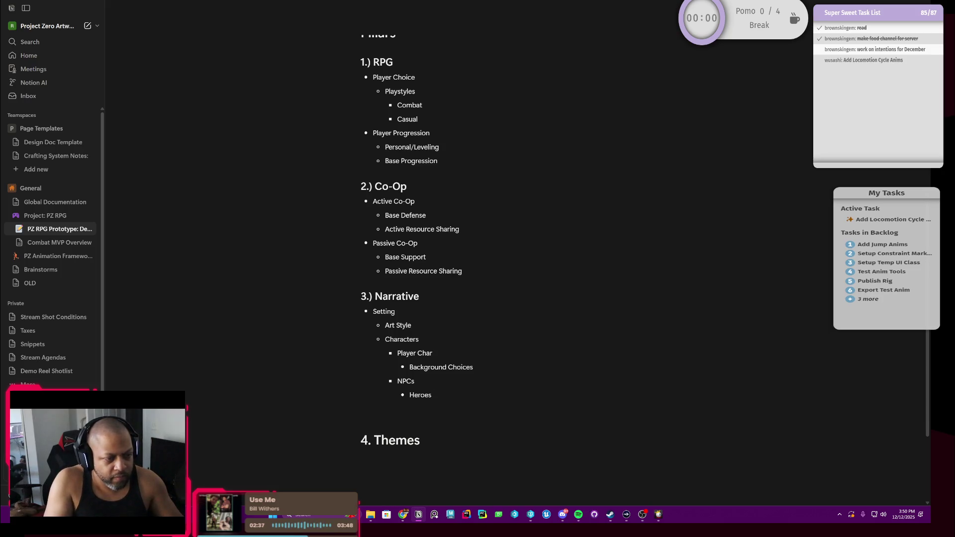
key(Return)
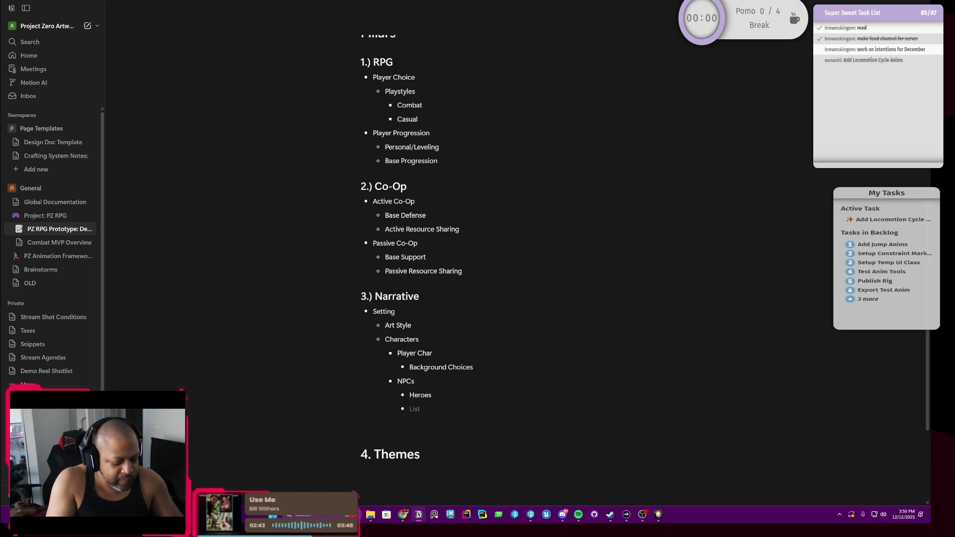
text(Base C)
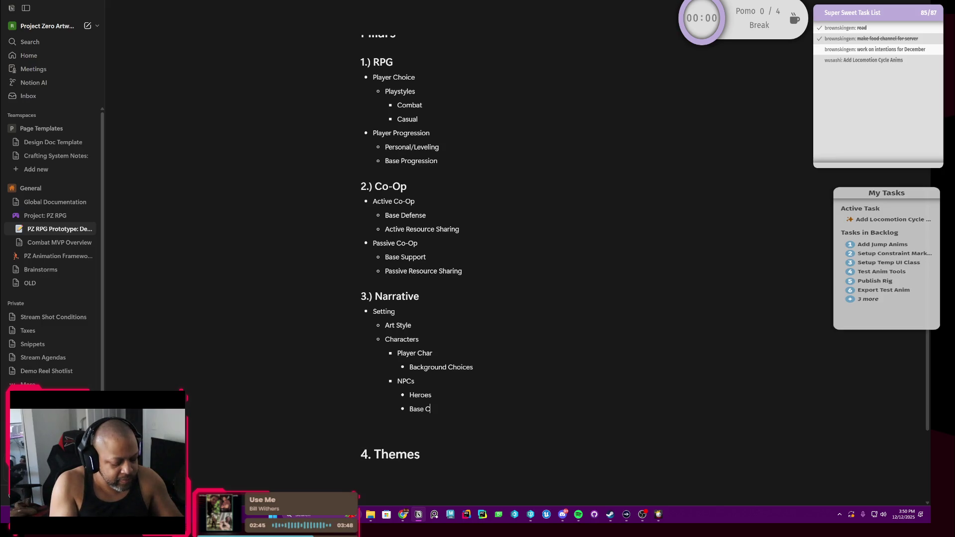
text(ompanions)
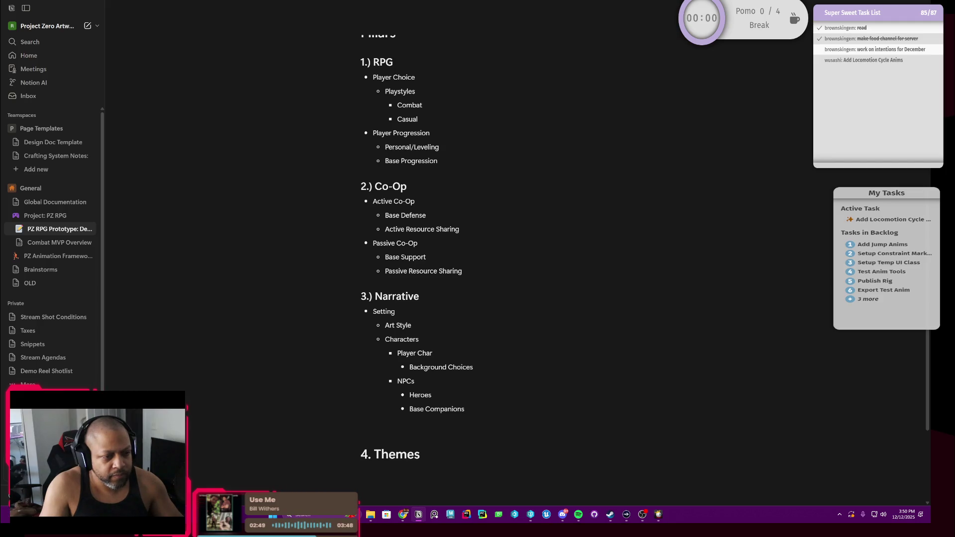
Step: Tidy the lines after Base Companions so 4. Themes stays separate with an empty paragraph below
key(BackSpace)
key(Delete)
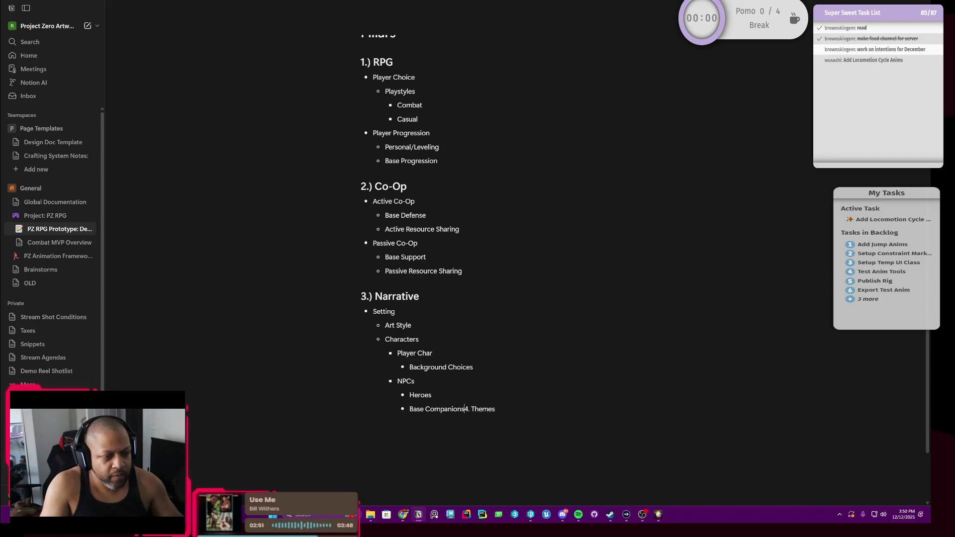
key(ctrl+z)
key(Return)
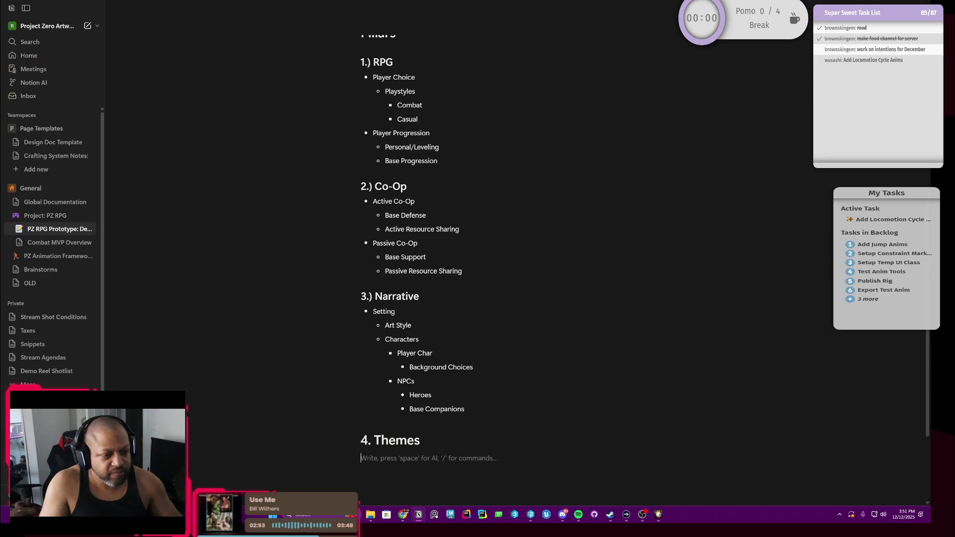
scroll(478, 269, up, 3)
scroll(478, 269, down, 1)
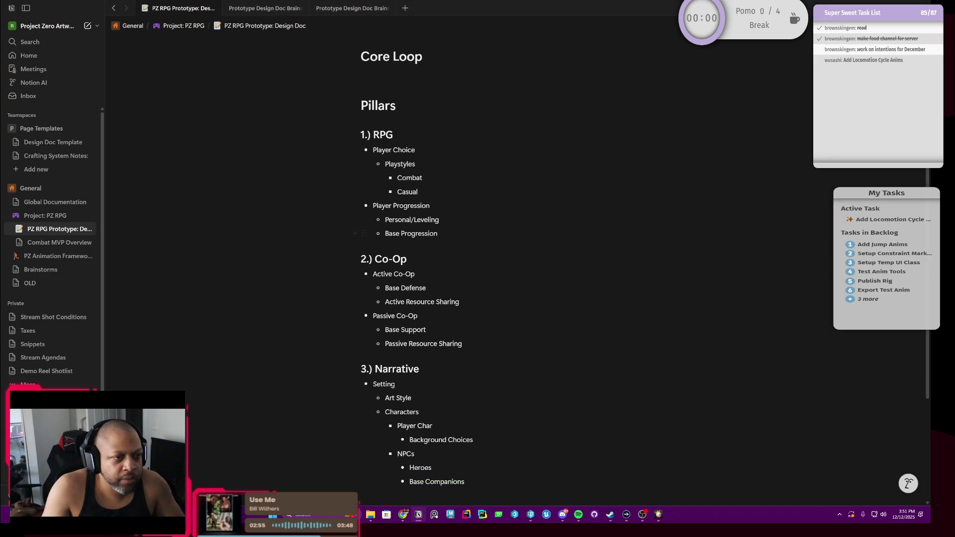
scroll(478, 268, up, 2)
scroll(478, 269, down, 2)
scroll(478, 269, up, 1)
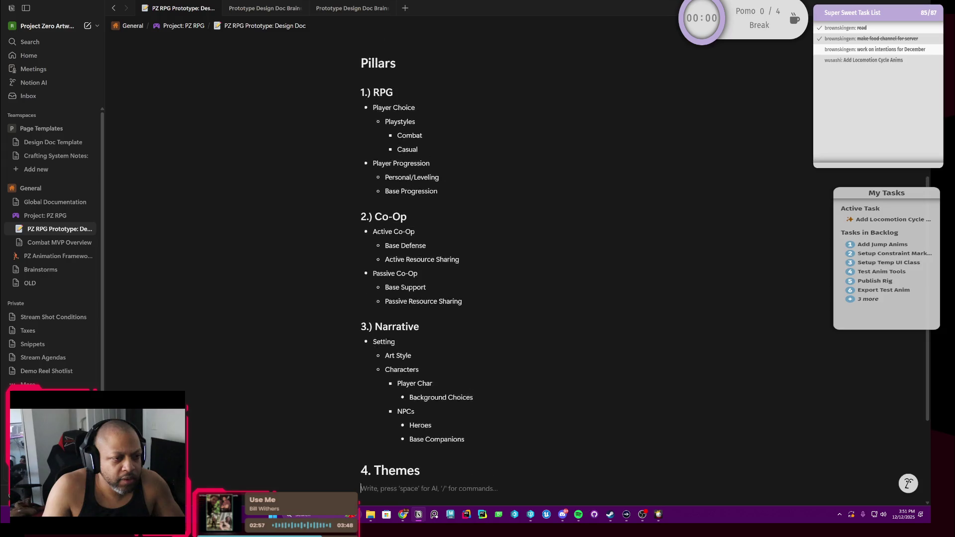
scroll(478, 269, down, 1)
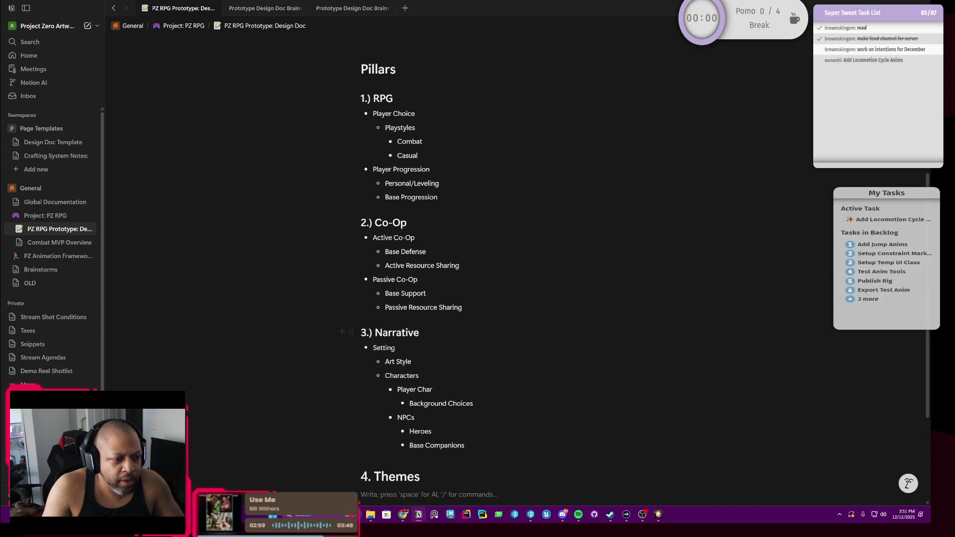
scroll(478, 269, down, 2)
scroll(478, 269, up, 2)
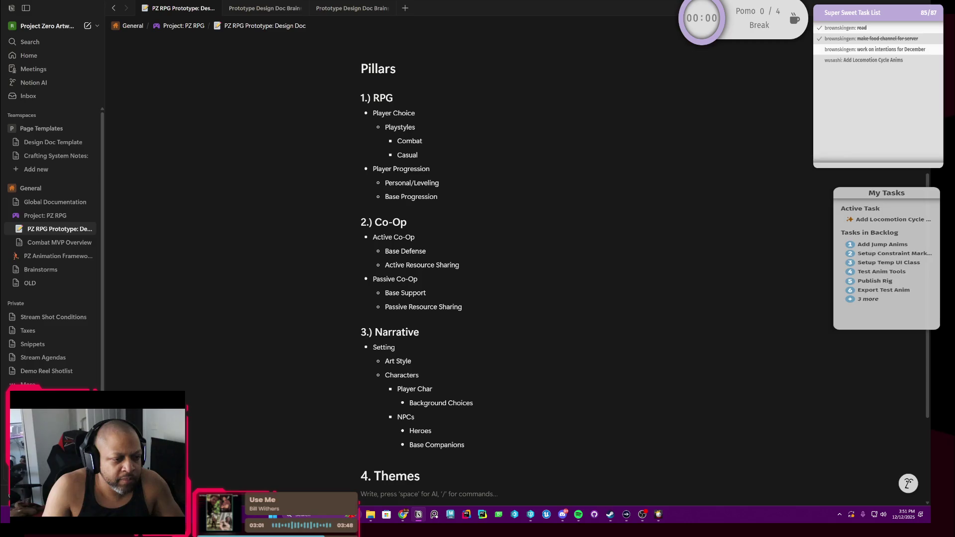
scroll(478, 270, down, 1)
drag(464, 409, 380, 334)
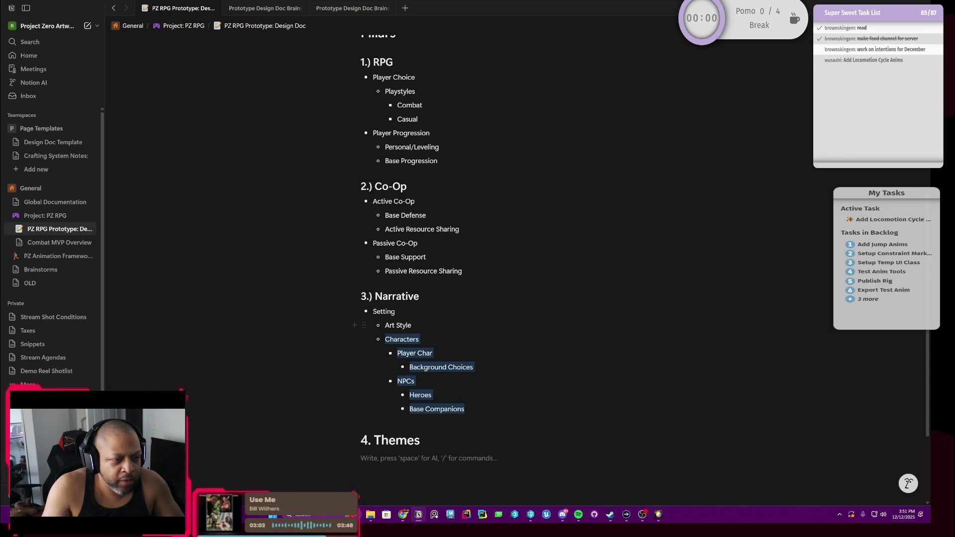
click(418, 311)
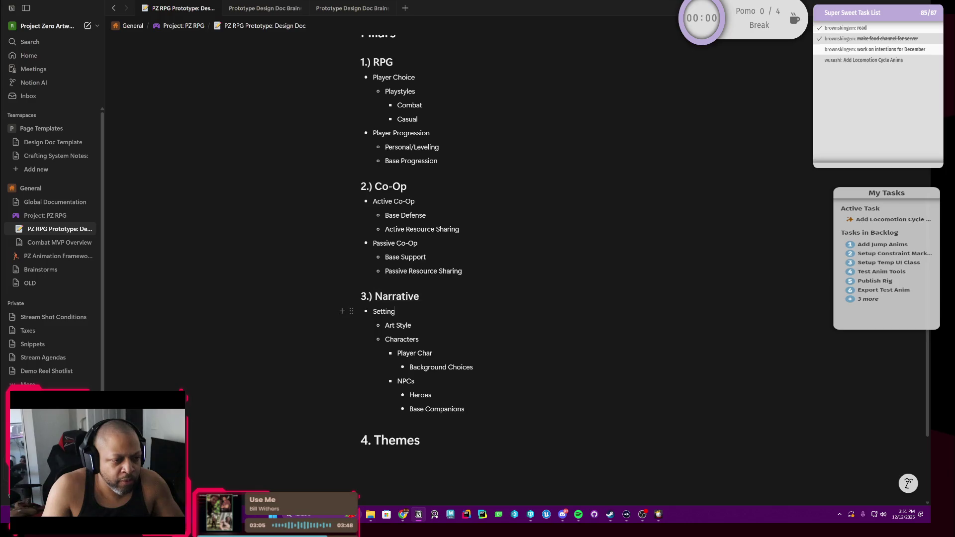
drag(396, 311, 466, 410)
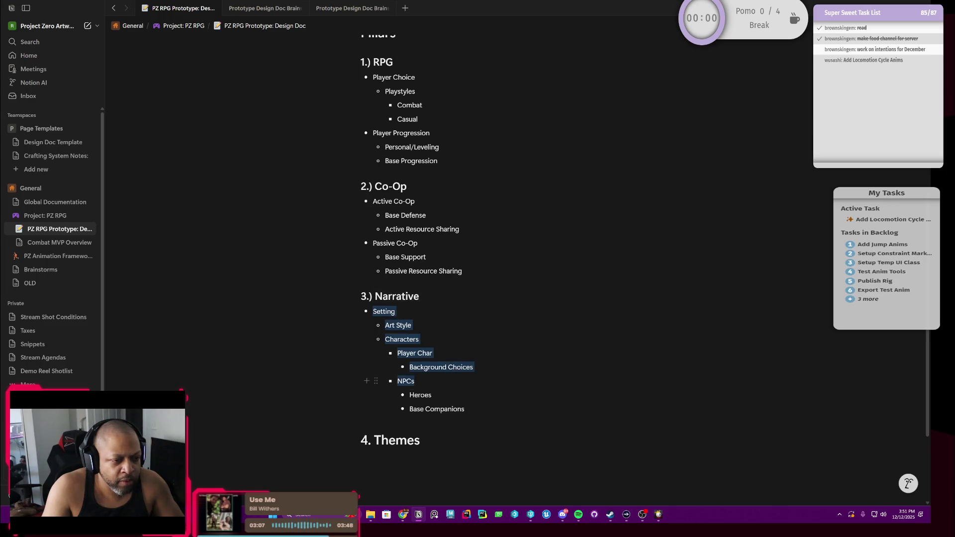
click(414, 382)
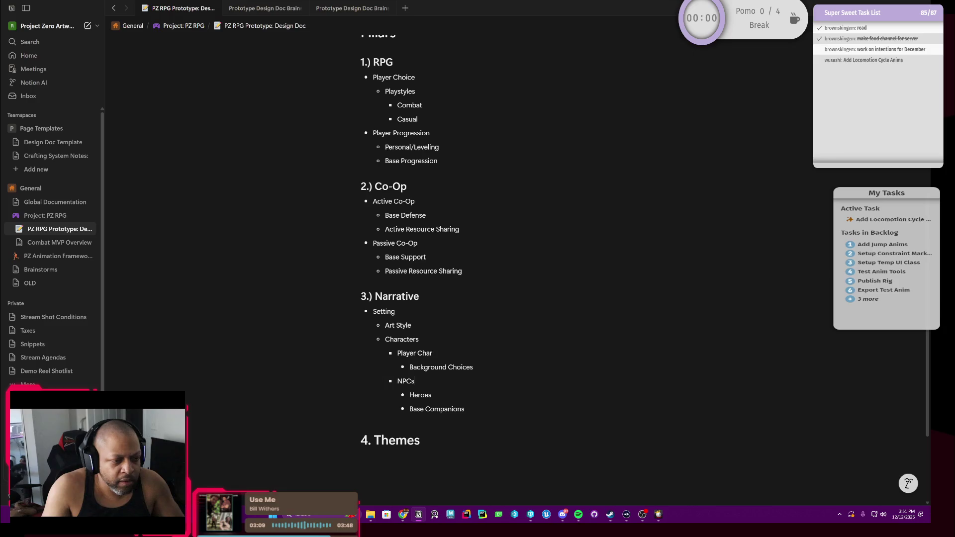
drag(416, 339, 385, 325)
click(399, 325)
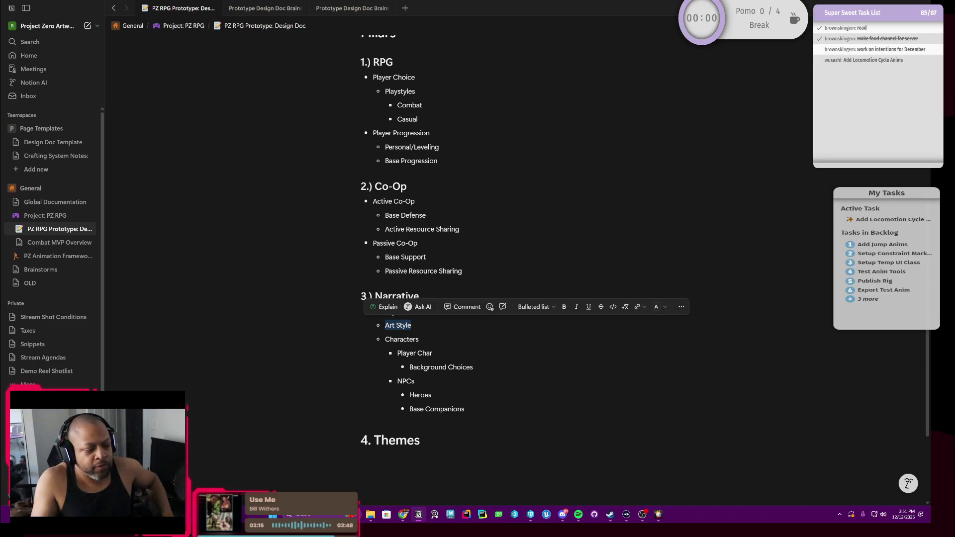
click(419, 340)
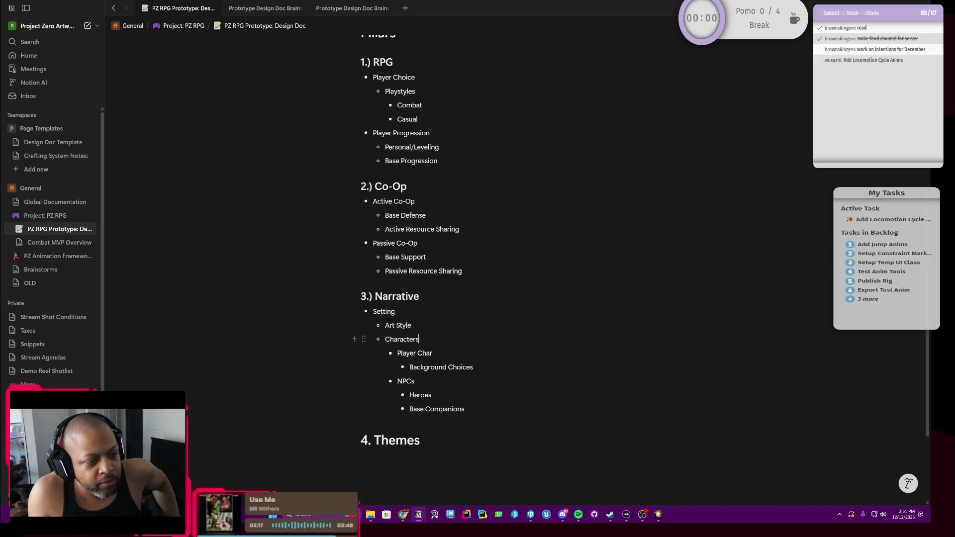
drag(433, 353, 397, 353)
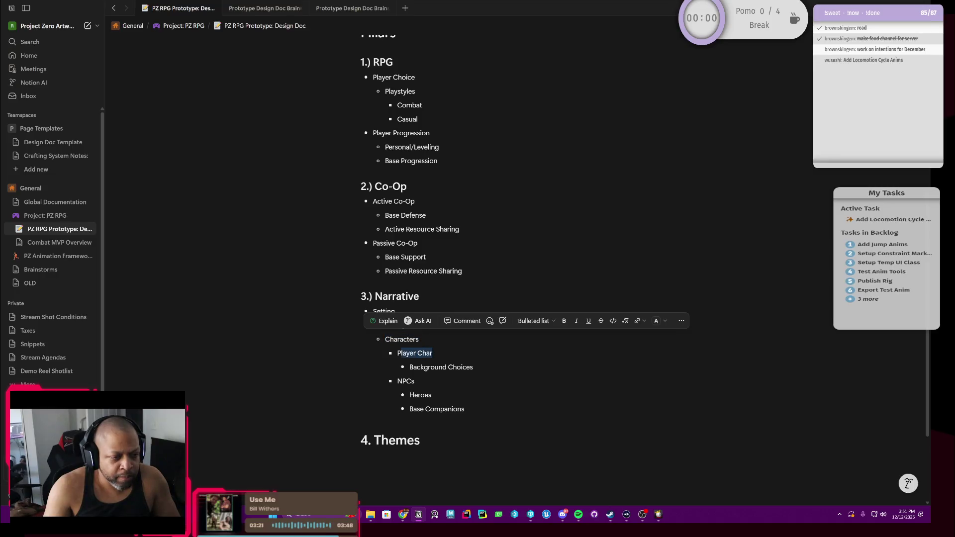
drag(473, 368, 409, 367)
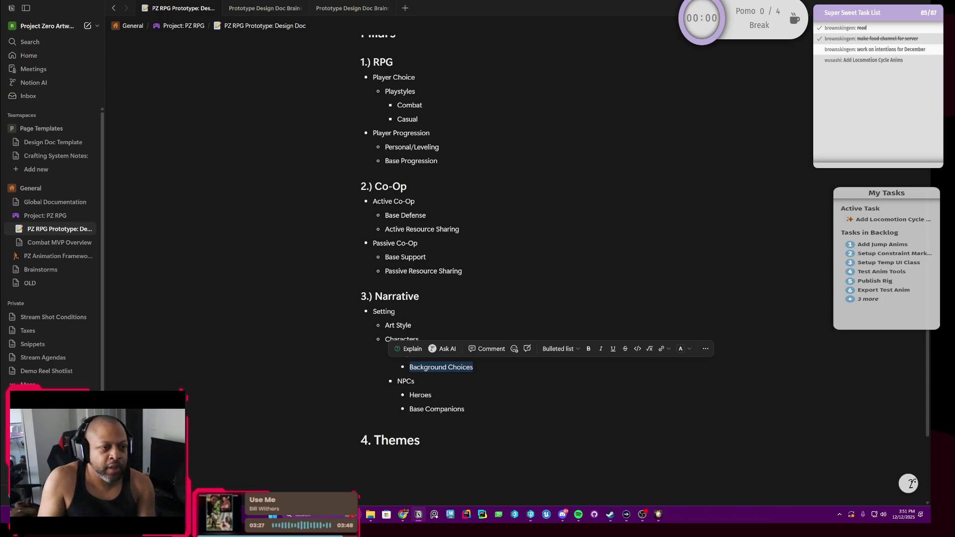
scroll(478, 269, up, 1)
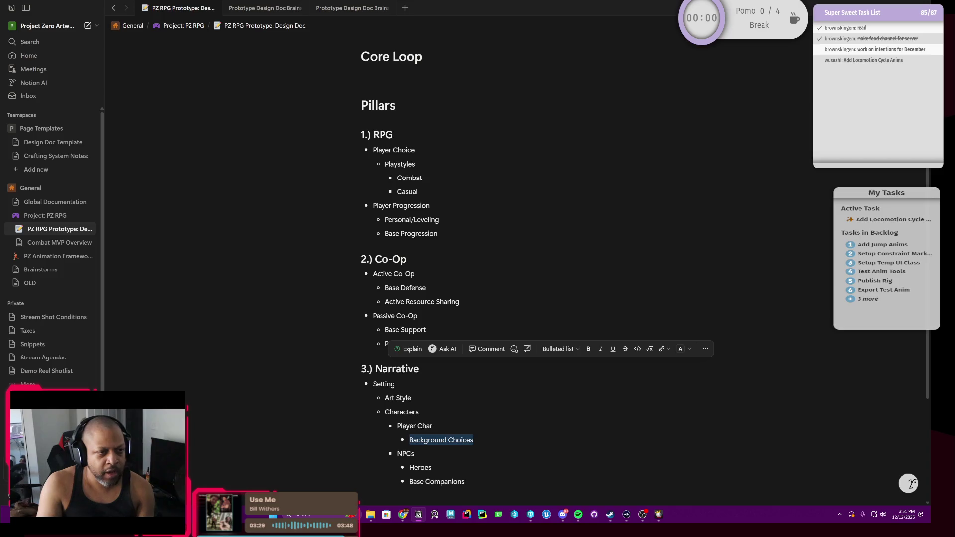
scroll(478, 269, down, 1)
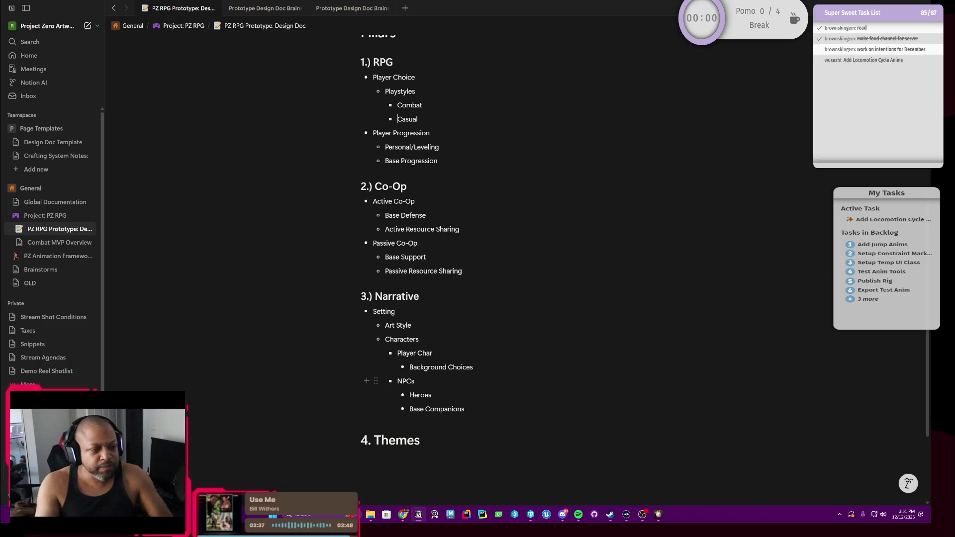
drag(474, 368, 410, 368)
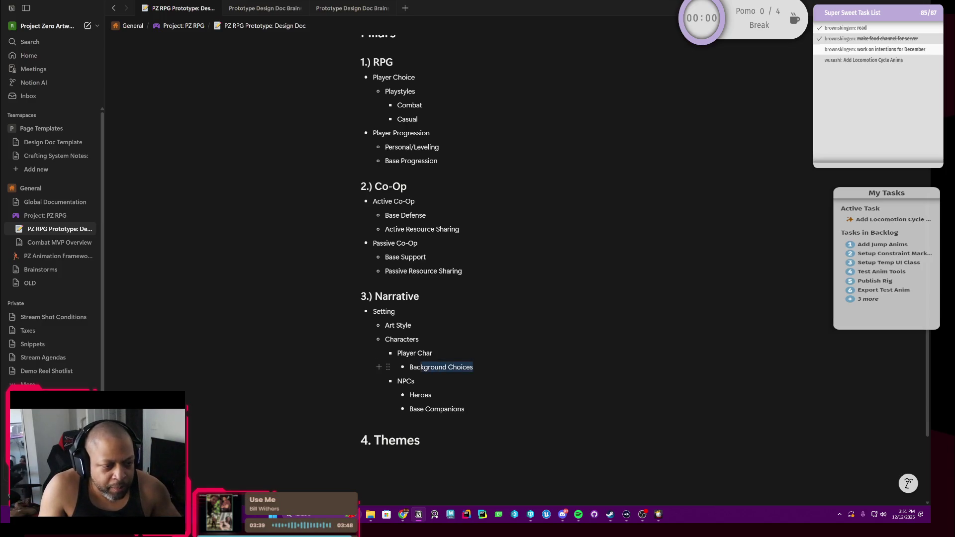
scroll(479, 269, up, 2)
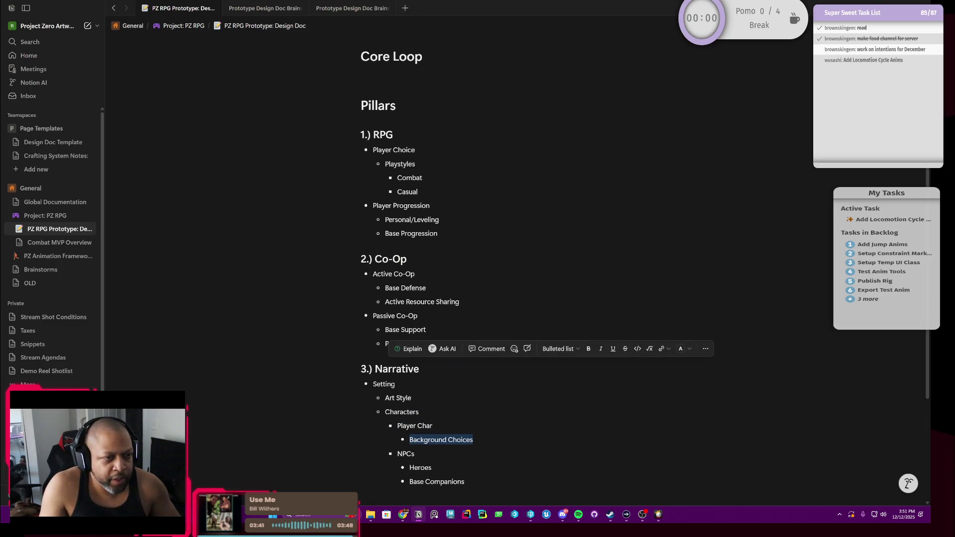
scroll(477, 269, down, 2)
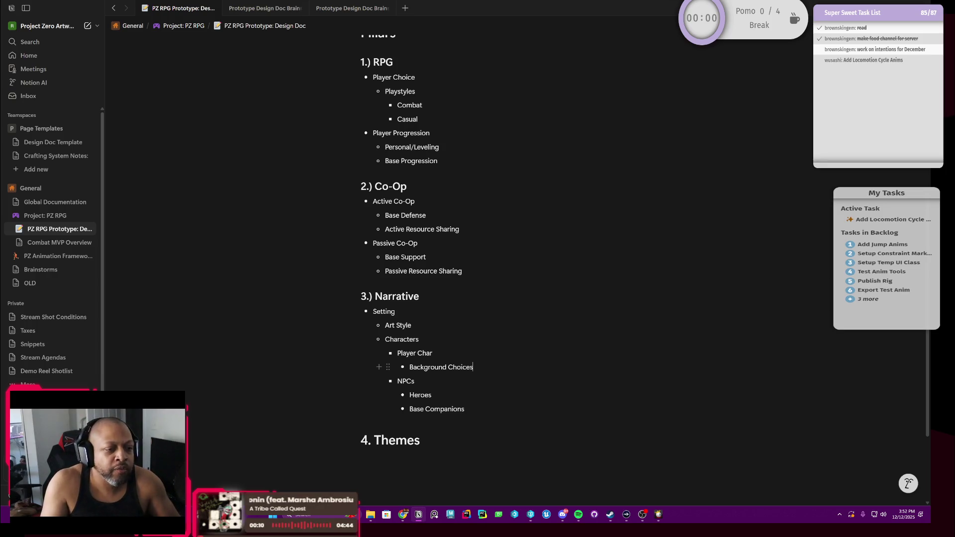
scroll(478, 269, up, 2)
scroll(479, 269, down, 3)
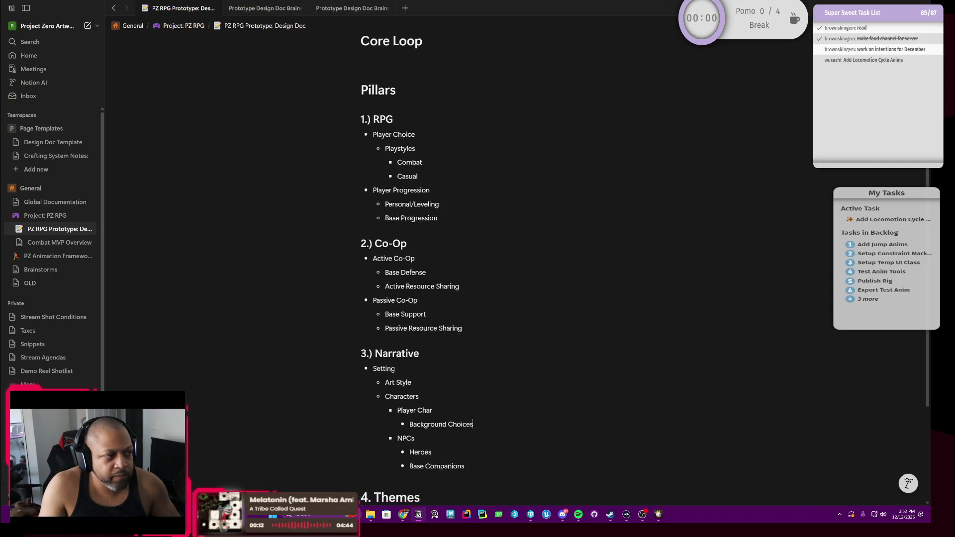
key(shift+Left)
key(shift+Left)
key(shift+Left)
key(shift+Left)
key(shift+Left)
key(shift+Left)
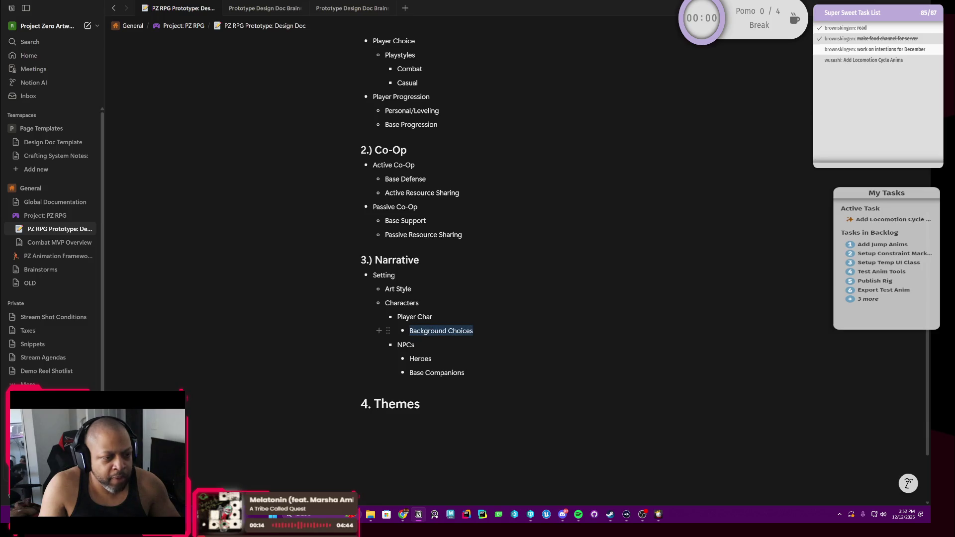
key(Left)
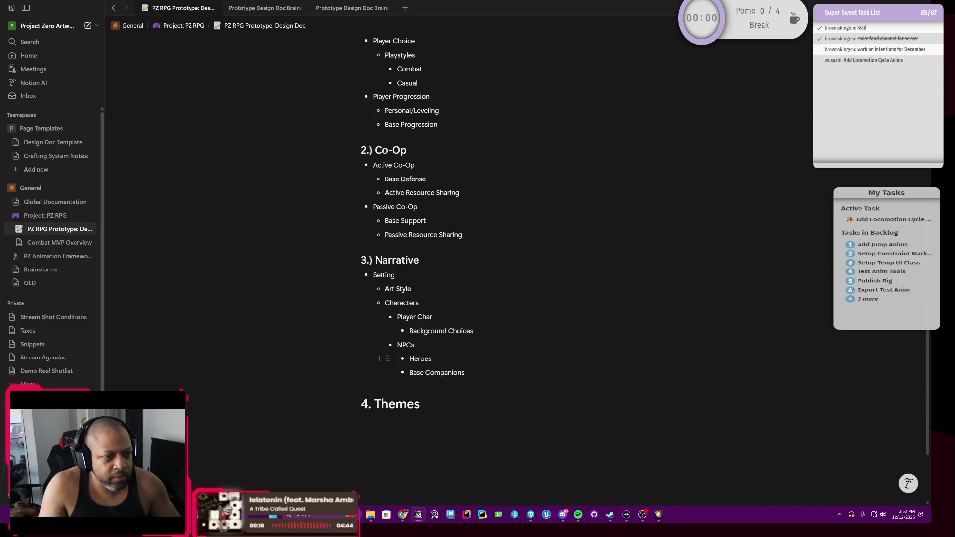
scroll(478, 269, down, 2)
scroll(478, 269, up, 1)
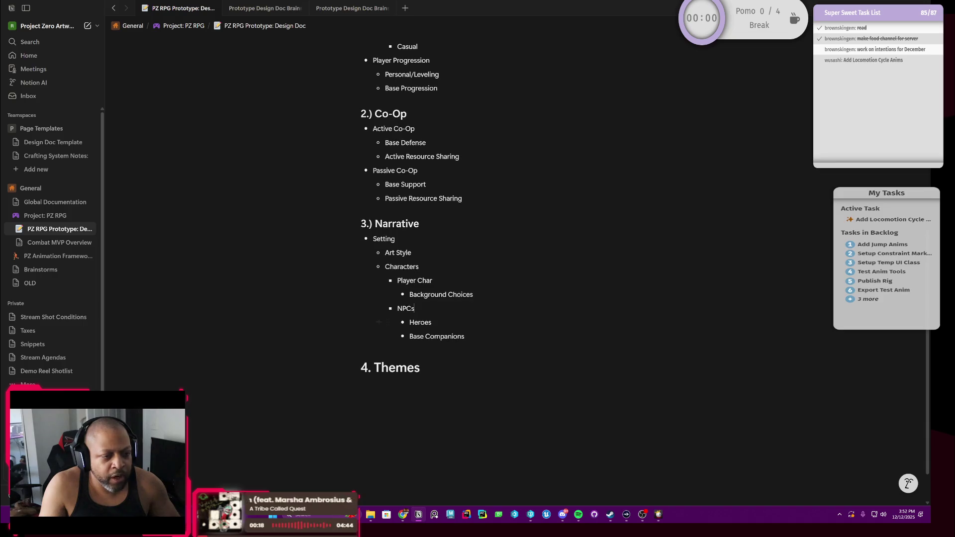
key(Up)
scroll(417, 241, up, 1)
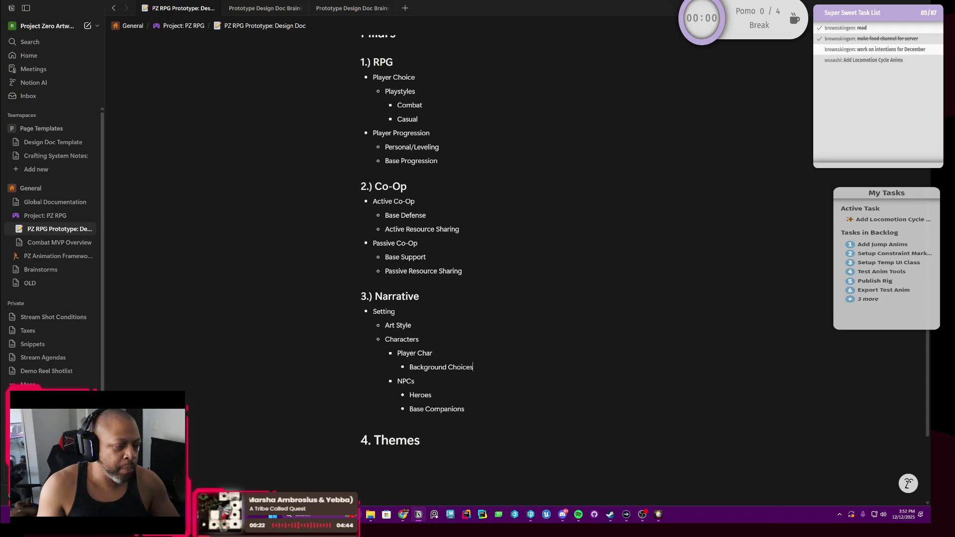
scroll(478, 269, down, 2)
key(shift+Home)
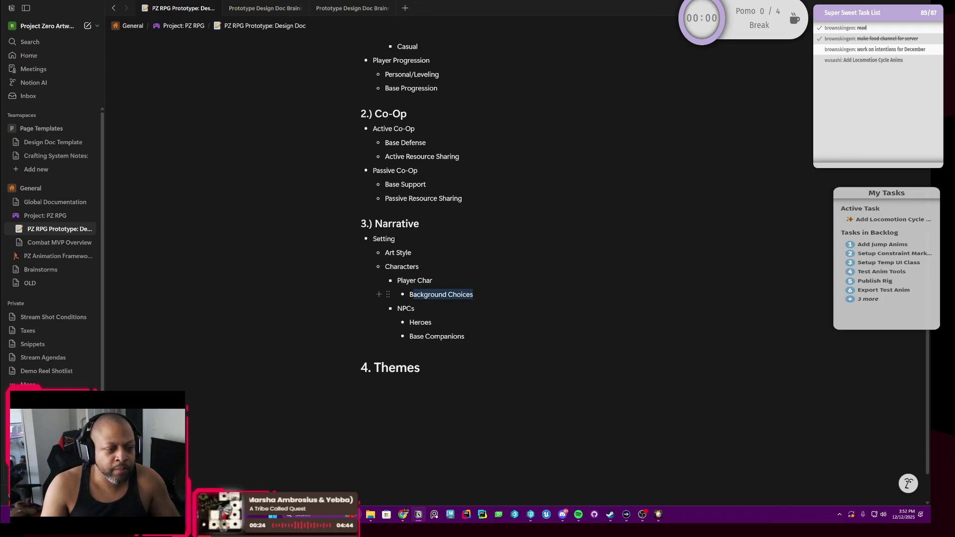
click(457, 335)
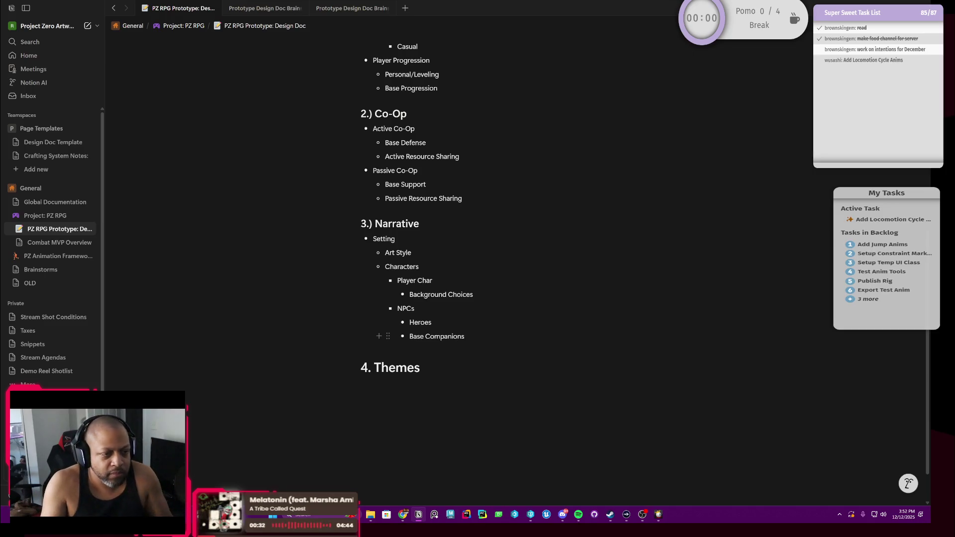
drag(473, 295, 410, 295)
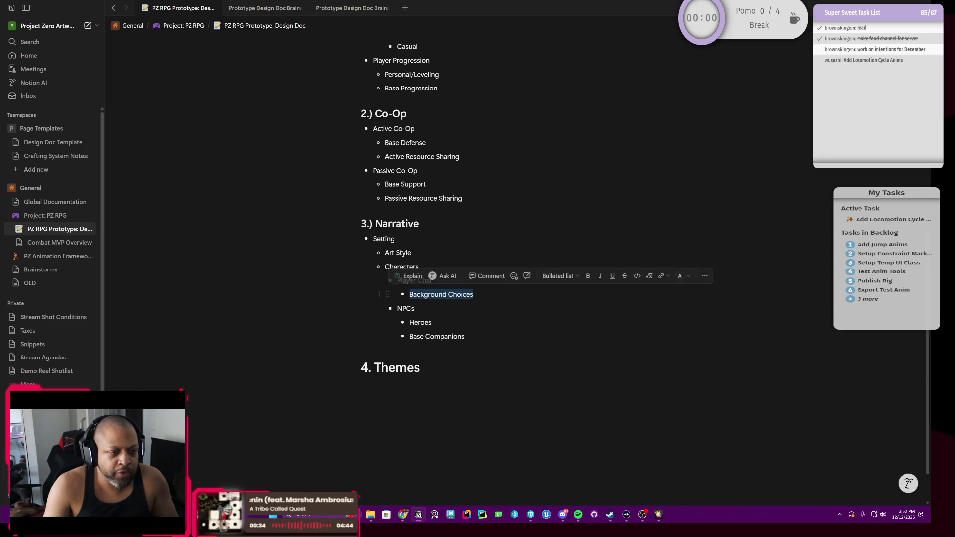
click(416, 294)
drag(474, 295, 410, 295)
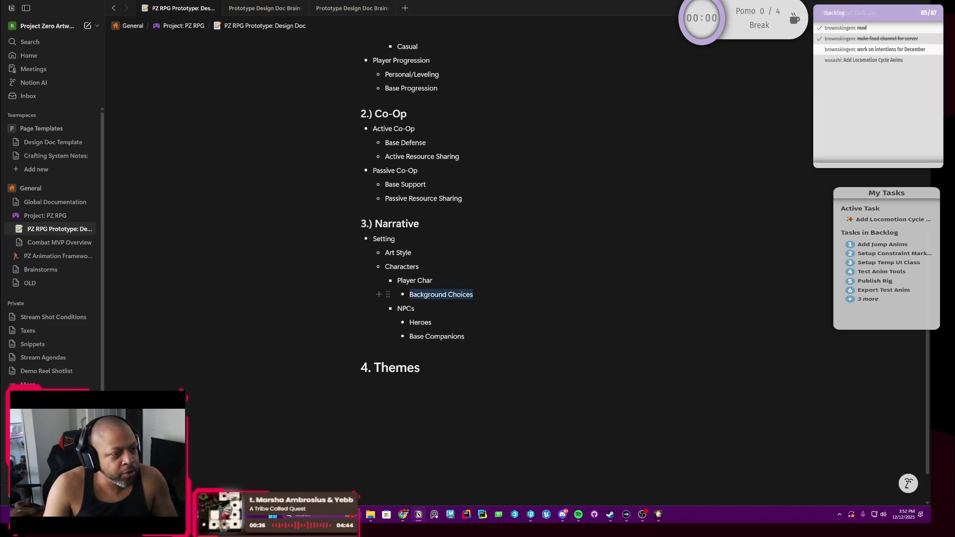
click(457, 295)
drag(473, 294, 410, 294)
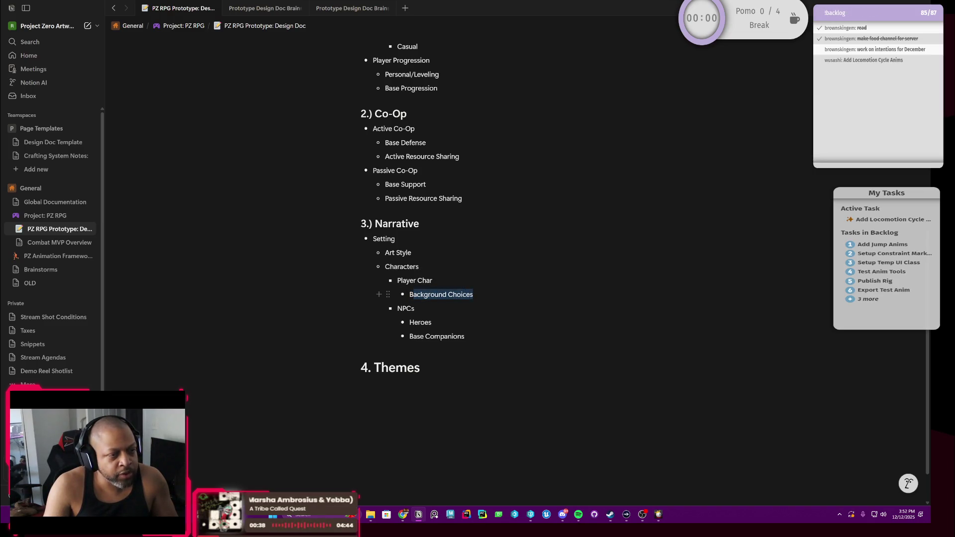
scroll(410, 294, up, 1)
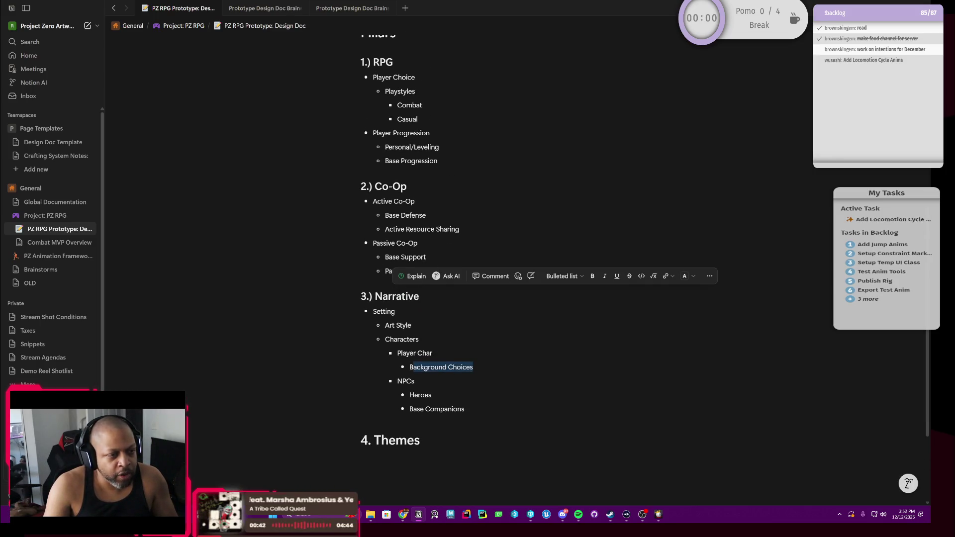
click(415, 92)
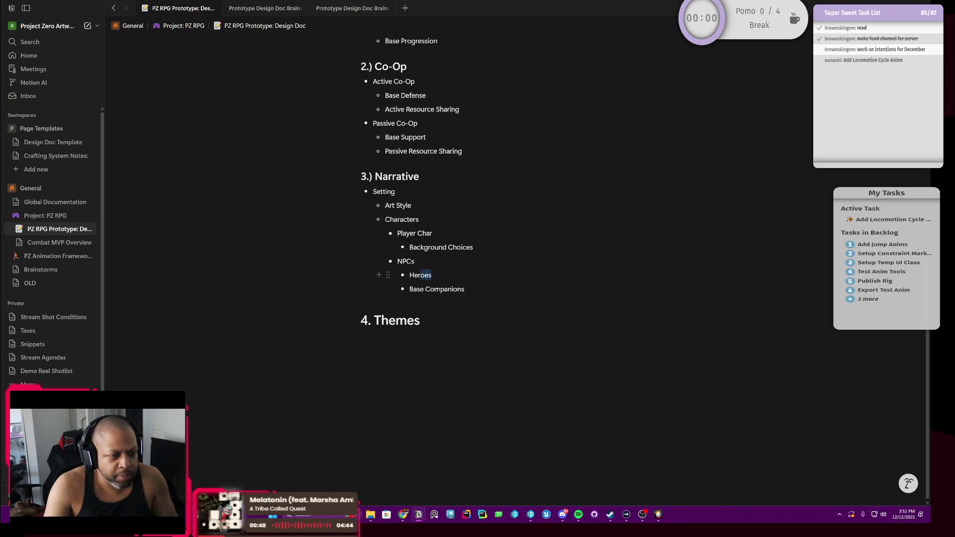
click(437, 289)
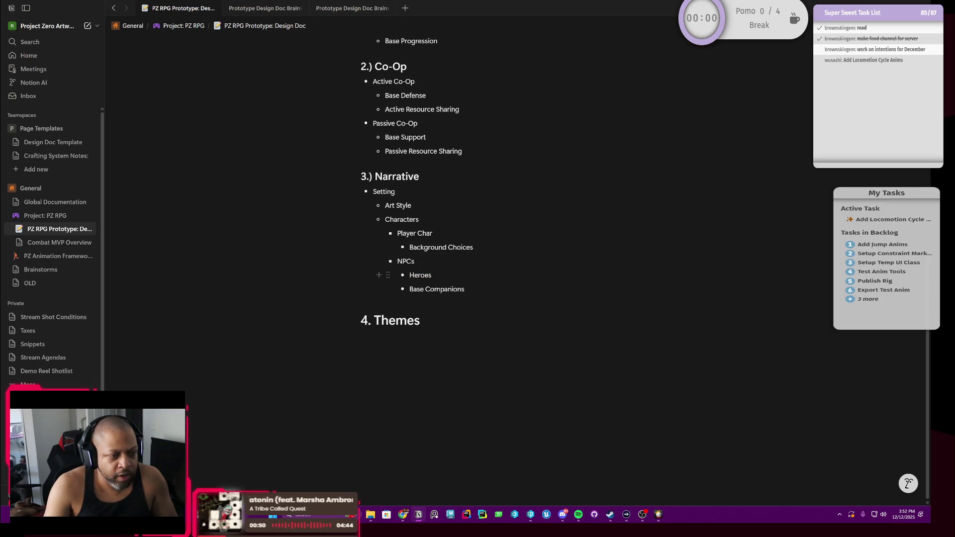
Step: Drag the Base Companions bullet above Heroes in the NPCs sub-list
mouse_move(437, 289)
mouse_down()
mouse_move(420, 276)
mouse_move(449, 290)
mouse_up()
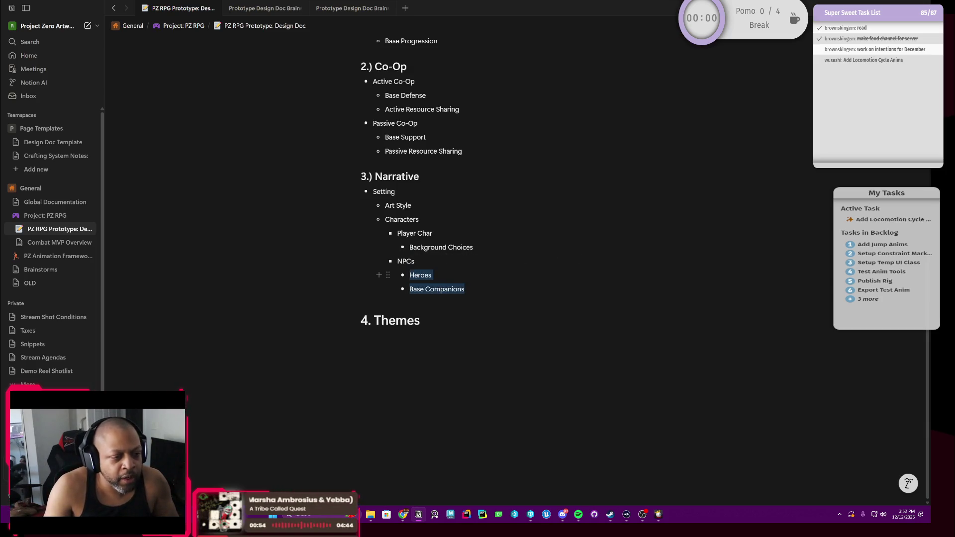
triple_click(449, 289)
mouse_move(448, 289)
mouse_down()
mouse_move(405, 261)
mouse_move(391, 270)
mouse_up()
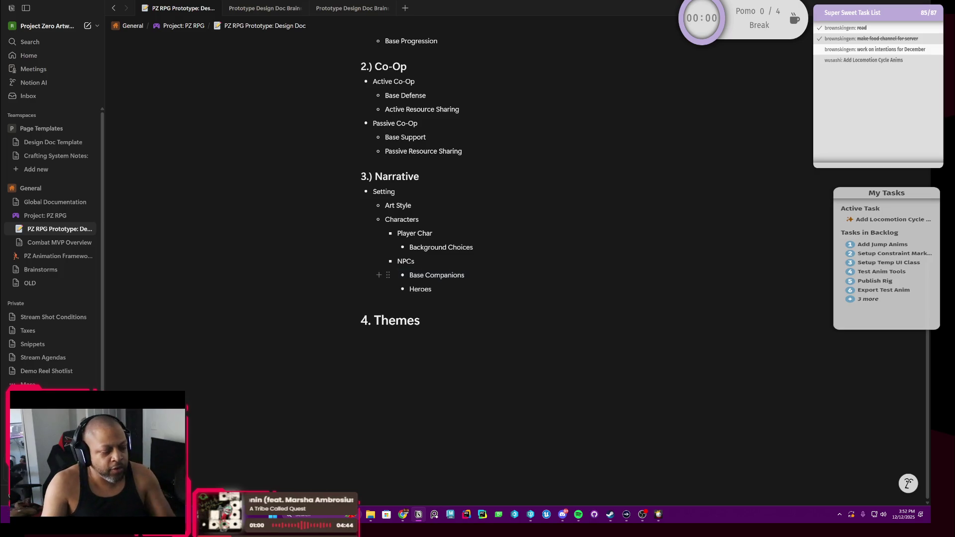
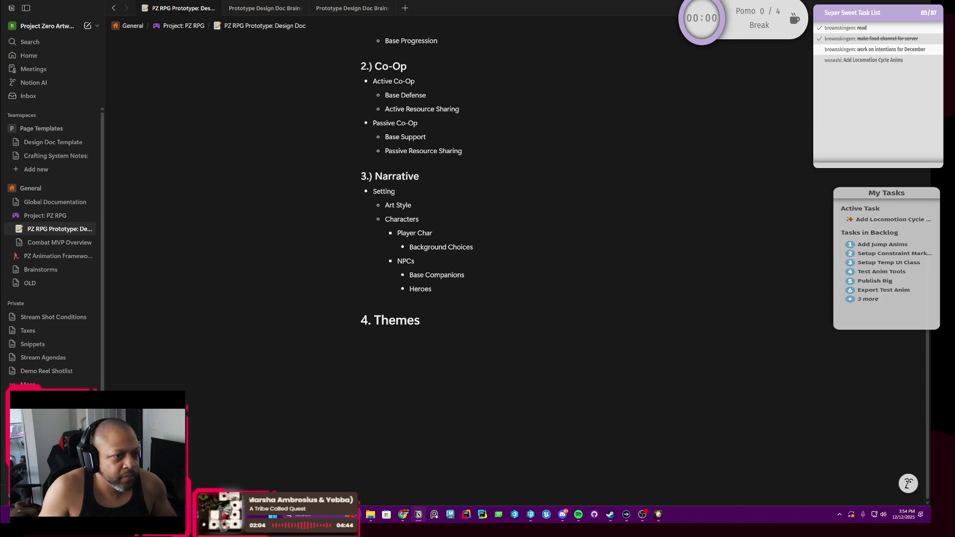
Step: Briefly select the Base Companions text under NPCs, then clear the selection
drag(464, 274, 410, 275)
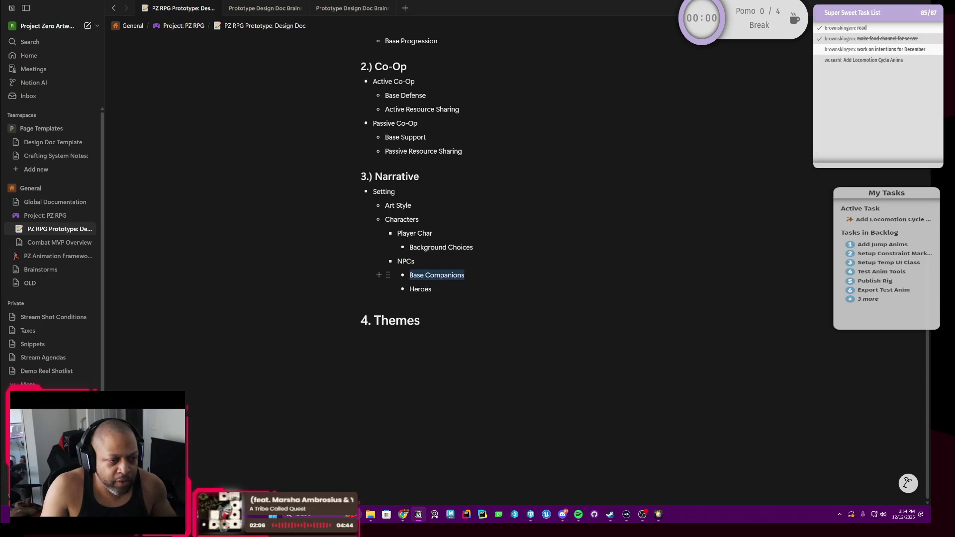
key(ctrl+shift+Right)
click(421, 290)
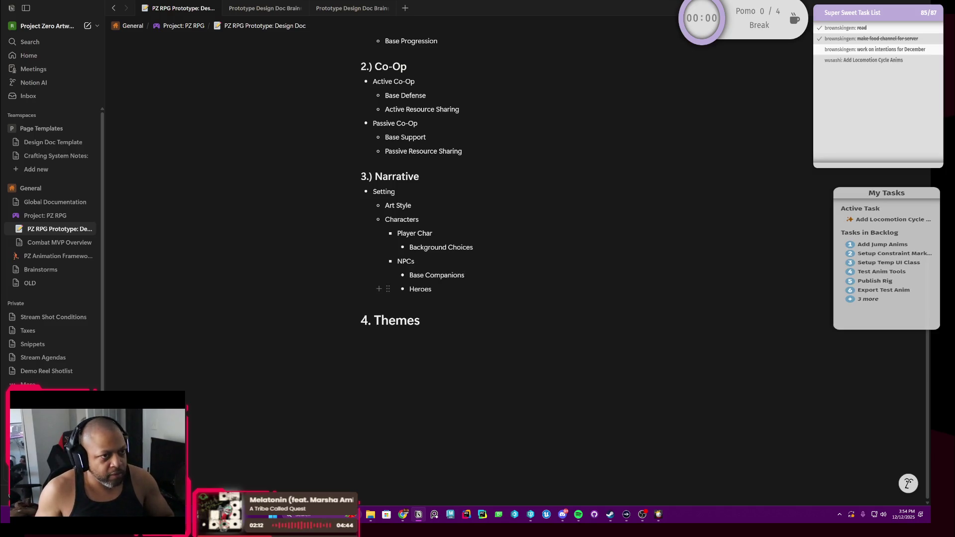
scroll(421, 289, up, 5)
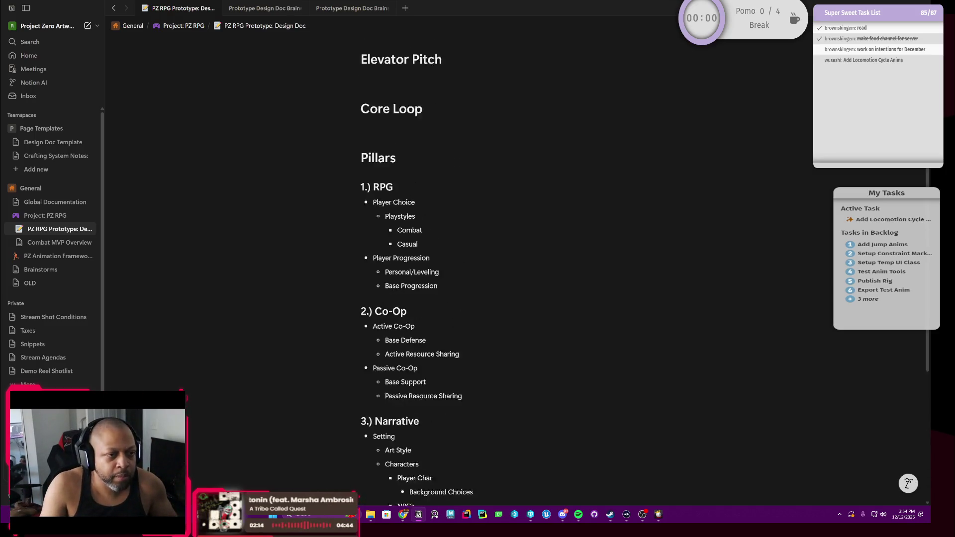
scroll(478, 299, down, 1)
scroll(477, 298, down, 2)
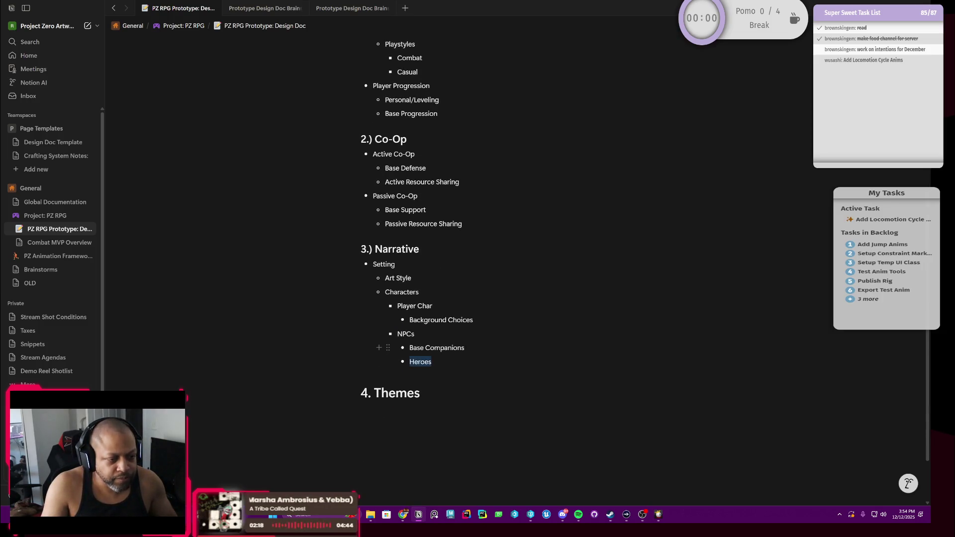
Step: Delete the Heroes bullet from the NPCs list via its block menu
click(447, 361)
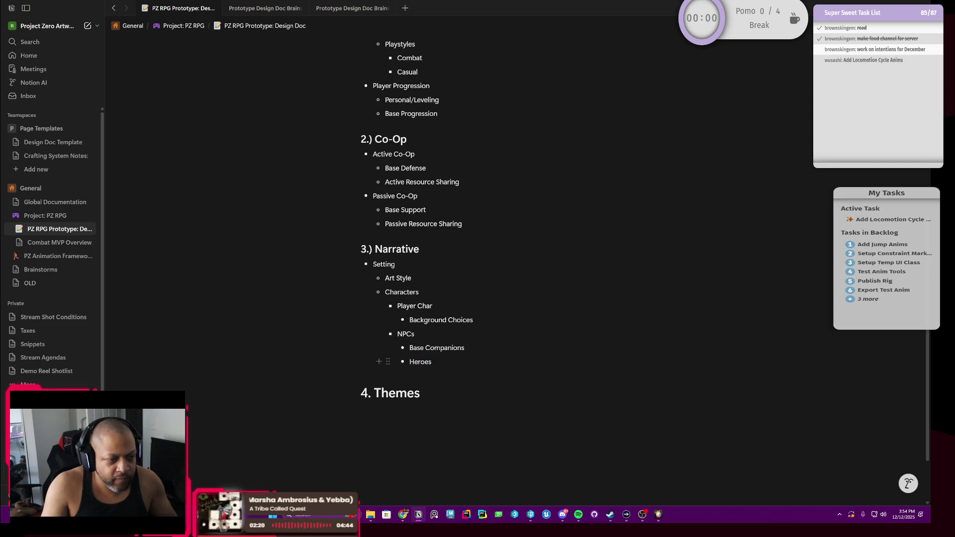
click(390, 361)
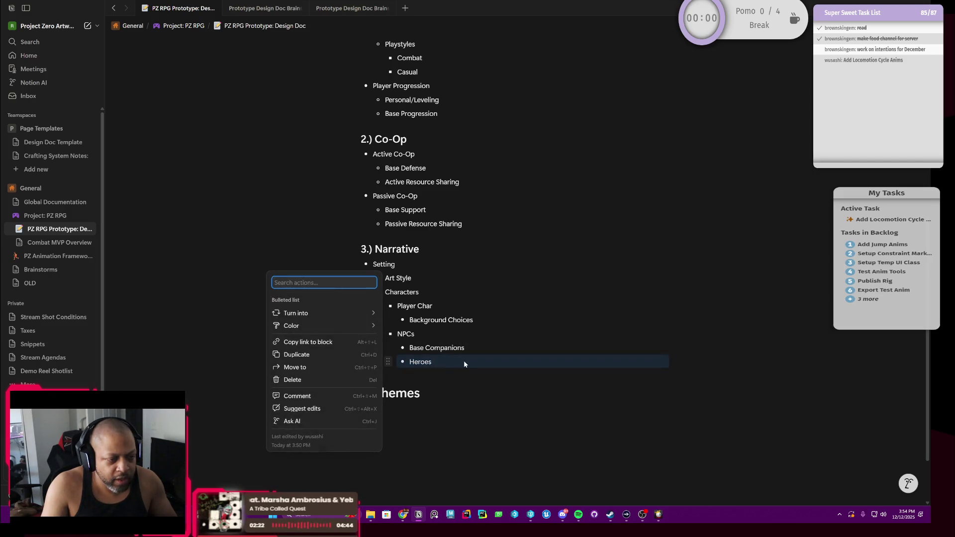
key(Delete)
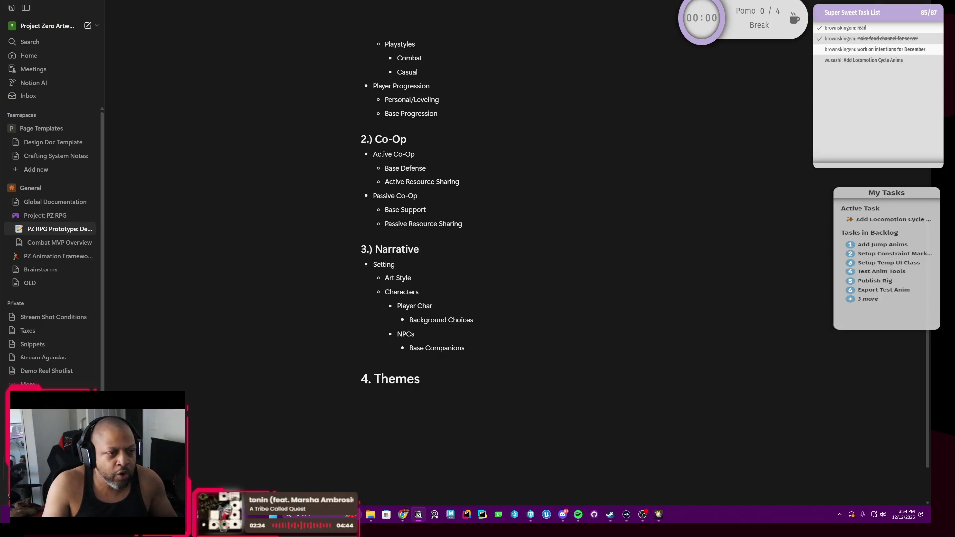
scroll(478, 299, up, 1)
scroll(478, 269, up, 1)
scroll(477, 269, down, 2)
scroll(479, 269, up, 1)
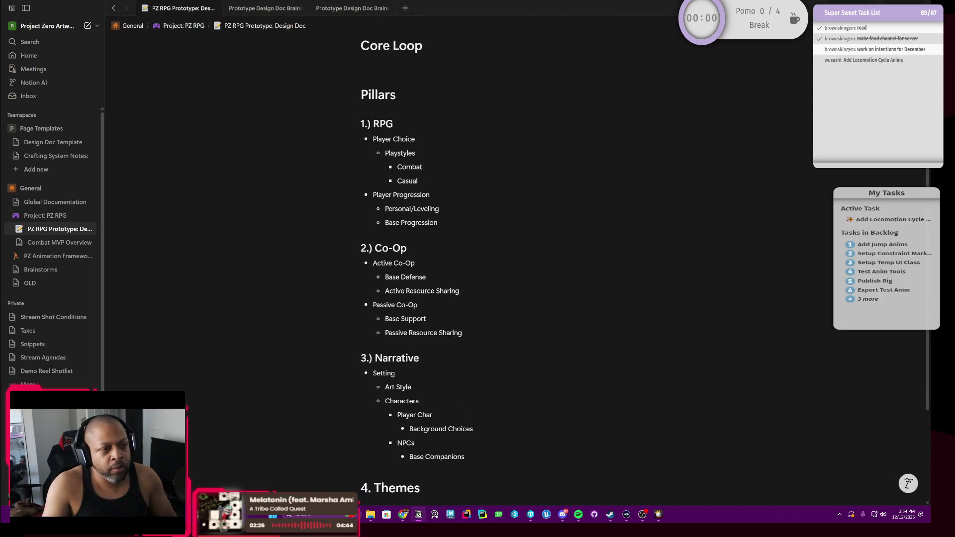
scroll(477, 269, down, 1)
scroll(477, 269, down, 1)
Step: Create an empty line directly below the 4. Themes heading
key(Return)
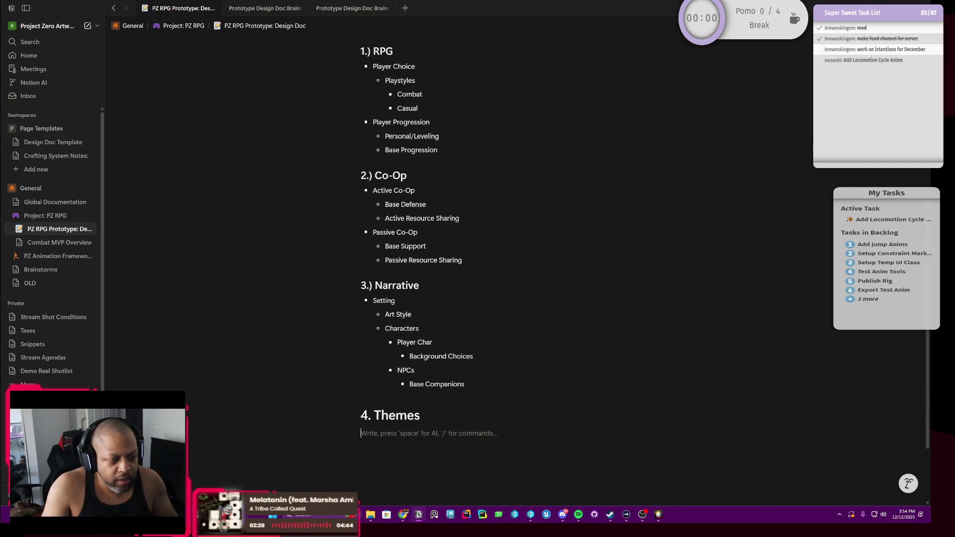
scroll(477, 268, up, 2)
scroll(478, 270, up, 1)
scroll(478, 268, up, 1)
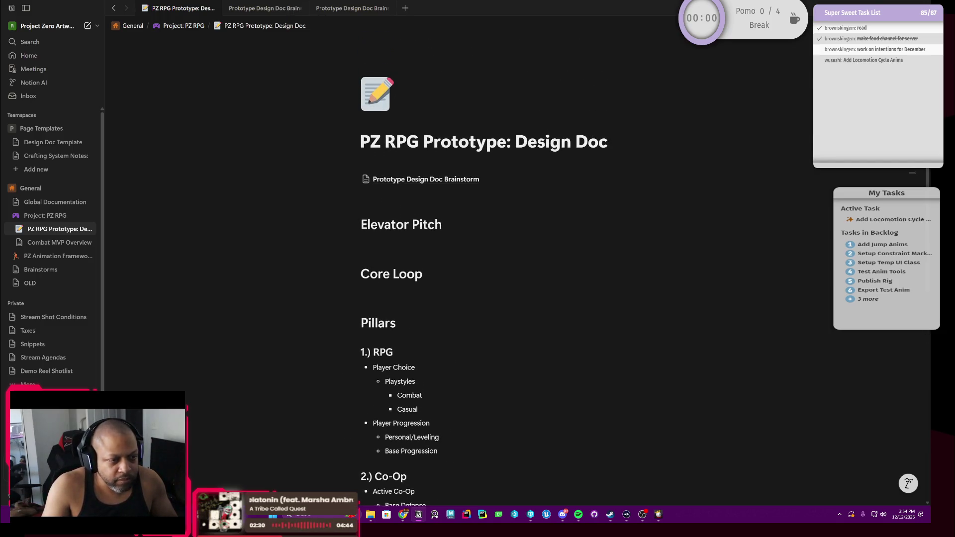
scroll(478, 269, down, 1)
scroll(479, 269, down, 2)
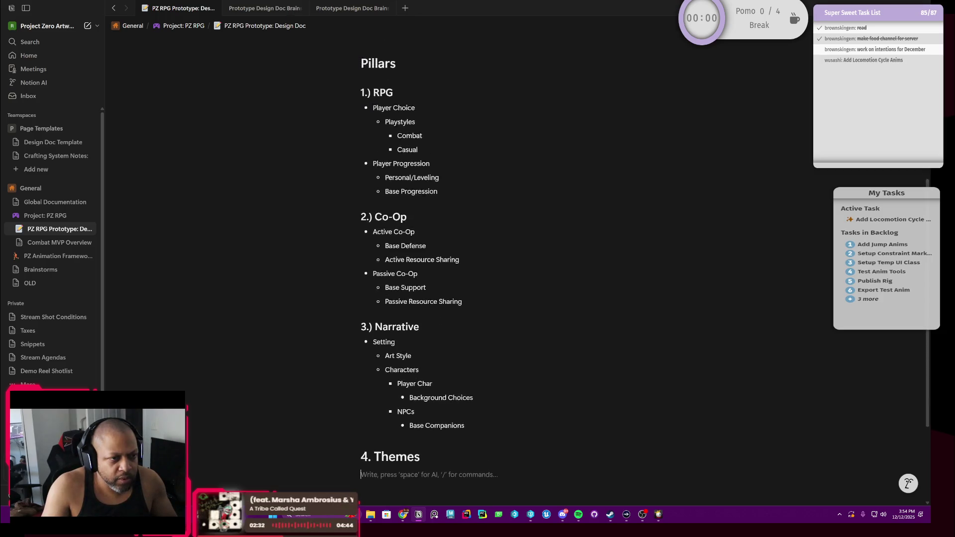
scroll(478, 269, up, 2)
scroll(478, 269, up, 1)
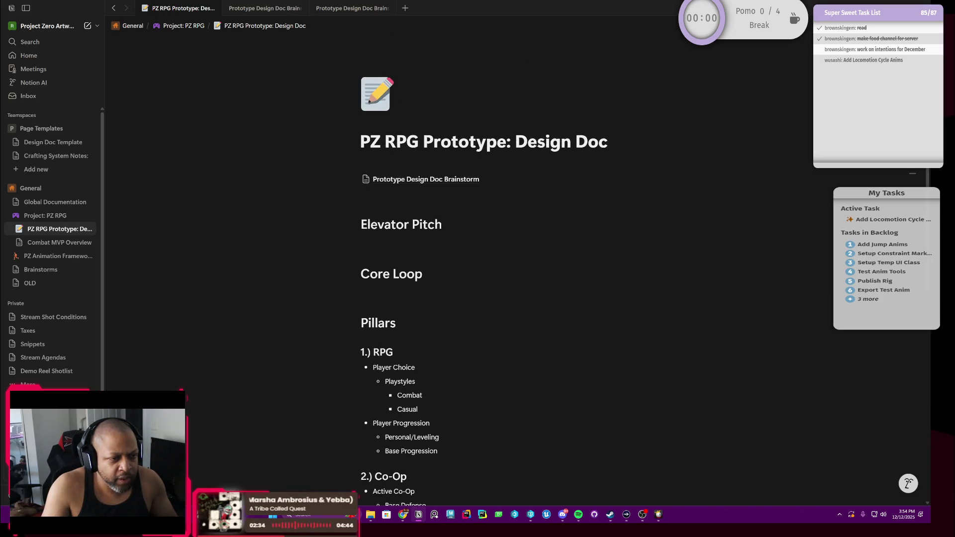
scroll(478, 269, down, 2)
scroll(478, 270, down, 2)
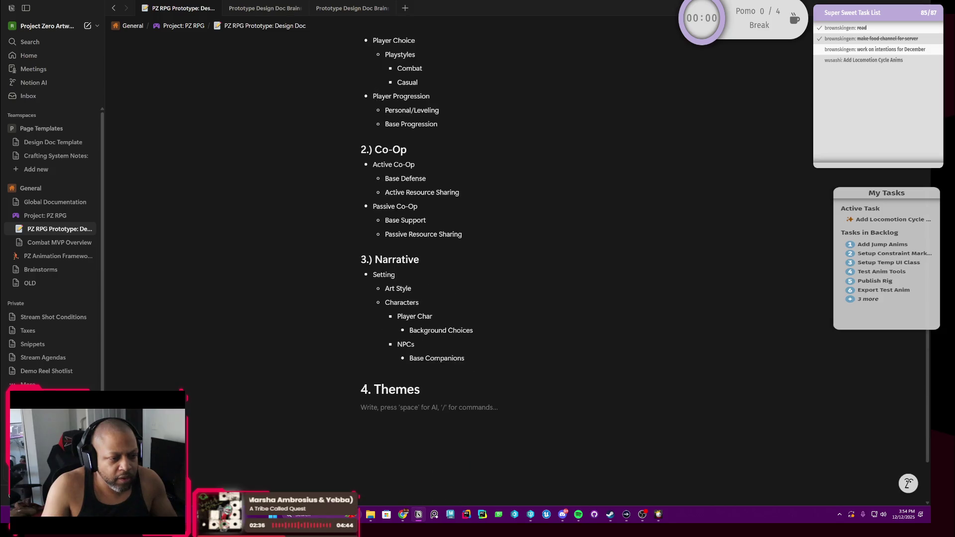
scroll(478, 269, up, 1)
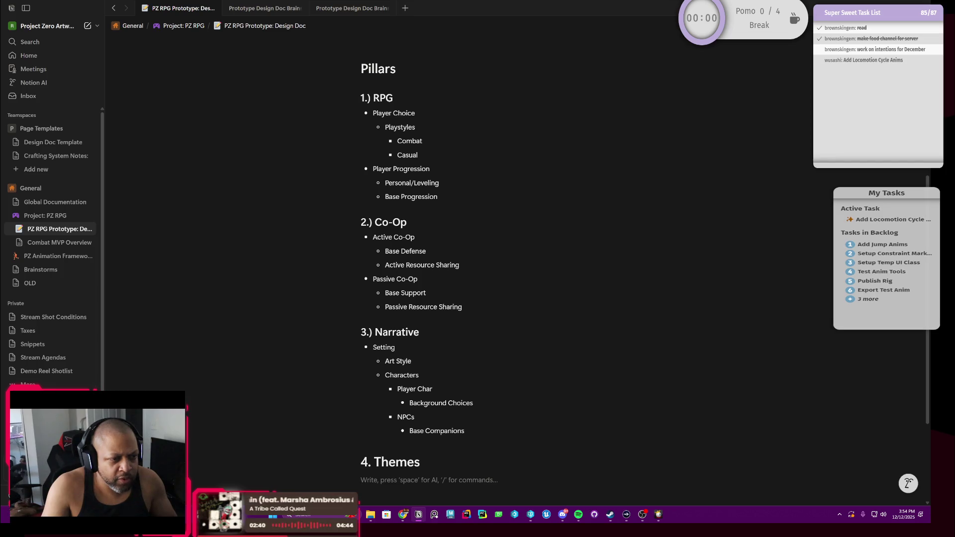
scroll(478, 269, down, 1)
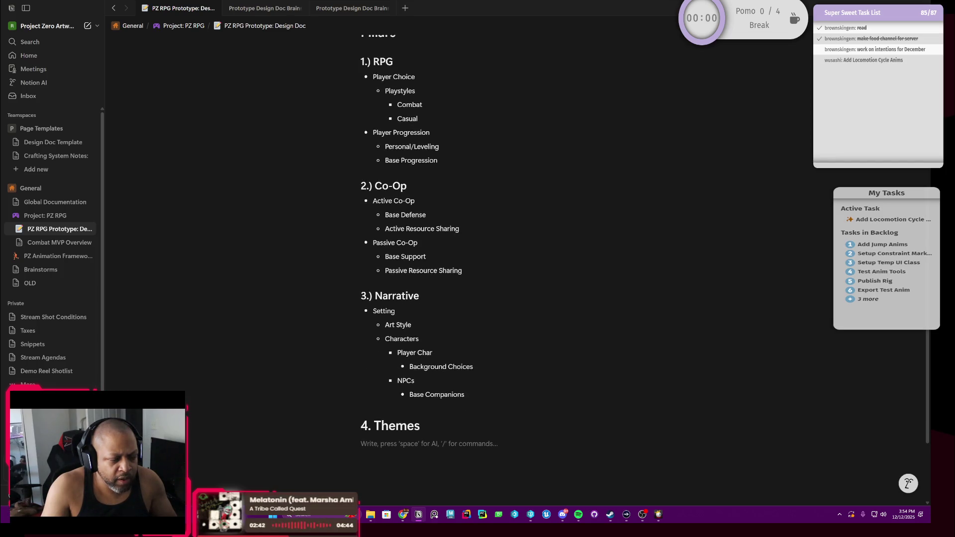
scroll(478, 270, up, 1)
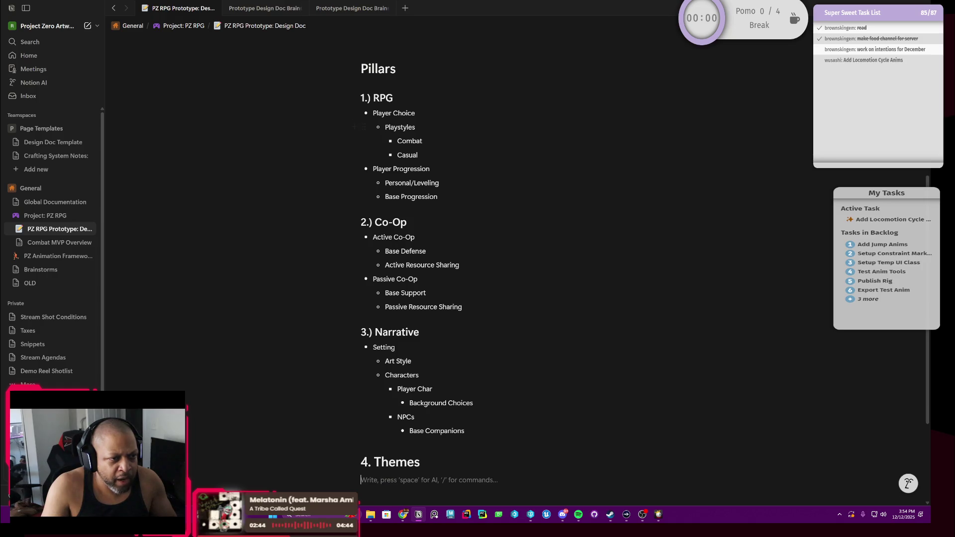
scroll(478, 269, up, 3)
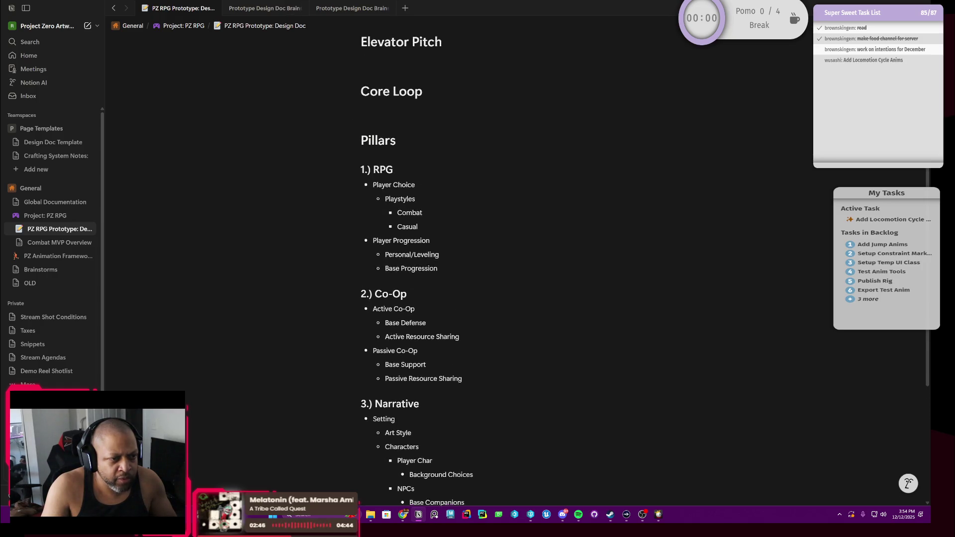
scroll(478, 269, down, 3)
scroll(478, 268, down, 2)
scroll(477, 269, down, 1)
scroll(477, 269, up, 3)
scroll(478, 268, up, 1)
scroll(477, 269, down, 3)
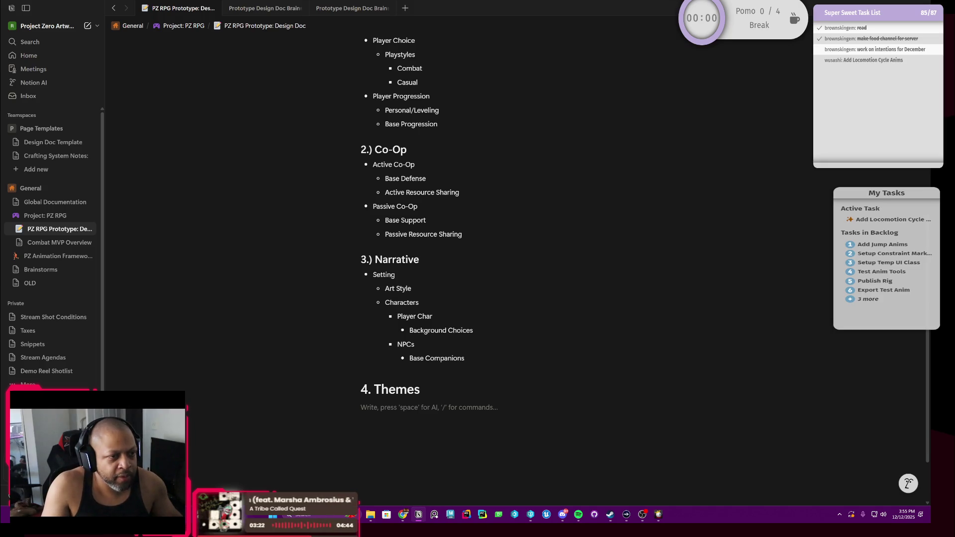
scroll(478, 269, up, 1)
scroll(478, 268, down, 1)
scroll(478, 269, up, 1)
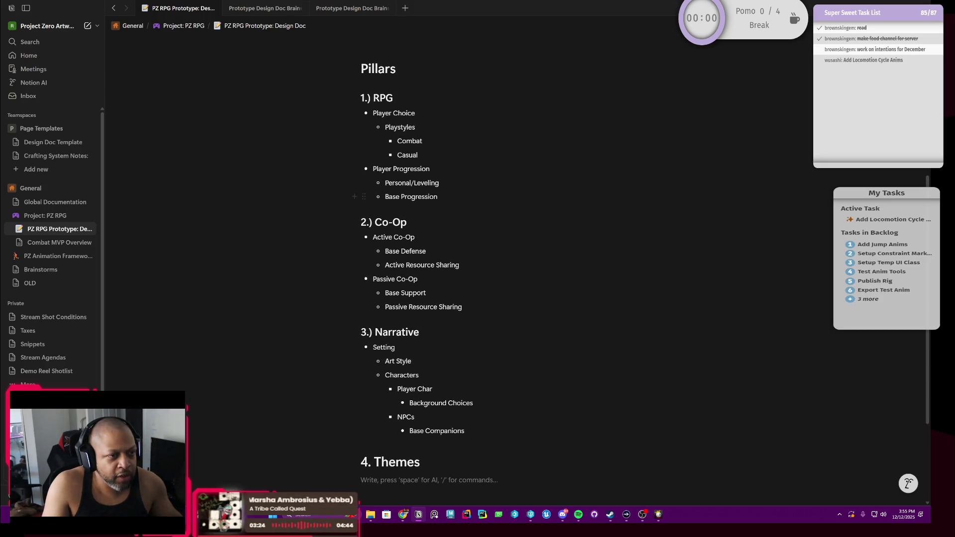
scroll(477, 270, down, 2)
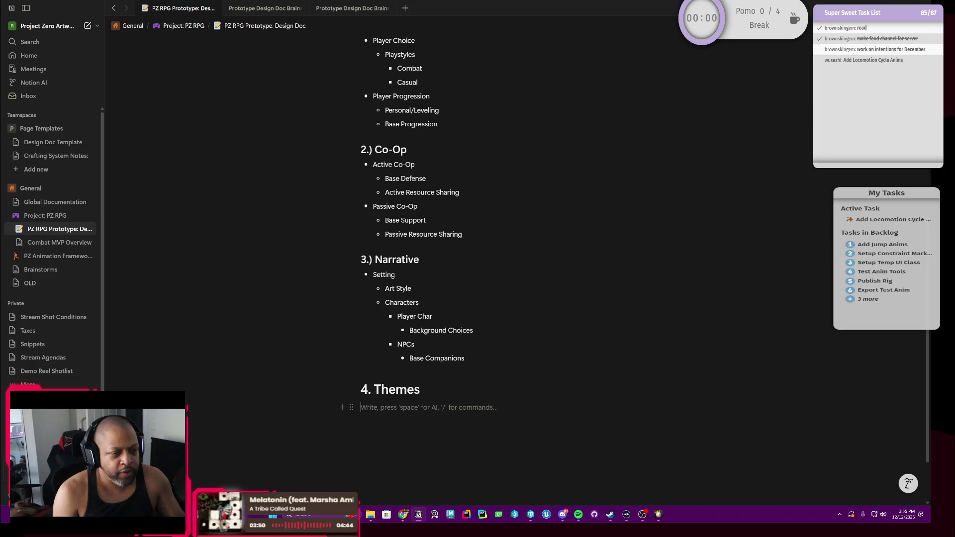
text(Gamep)
Step: Make the empty line a Heading 2 reading 'Gameplay Themes'
key(BackSpace)
key(BackSpace)
key(BackSpace)
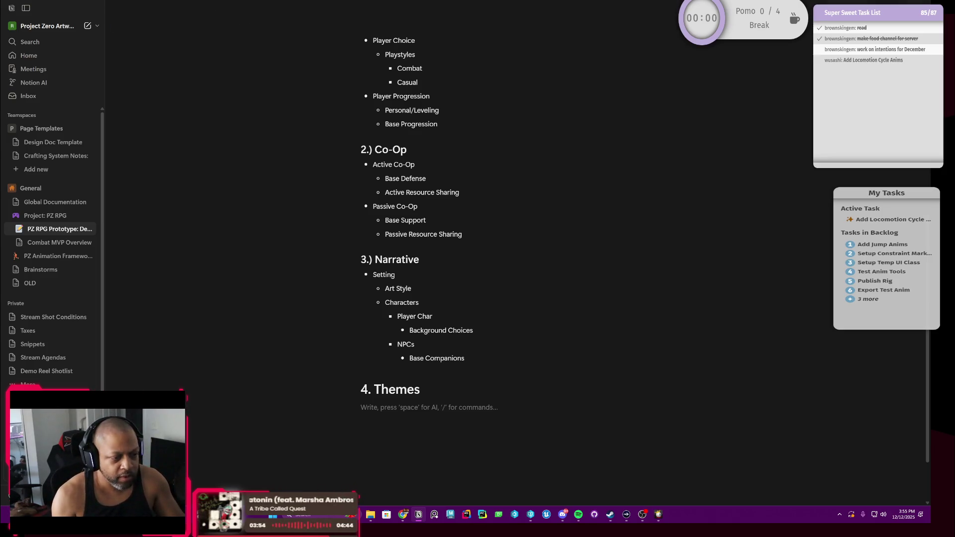
click(352, 407)
mouse_move(259, 365)
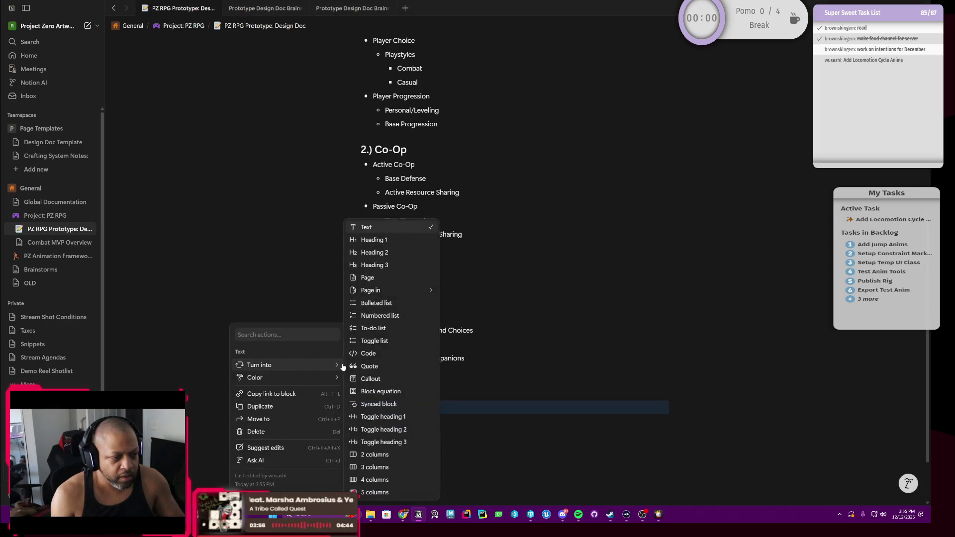
click(390, 253)
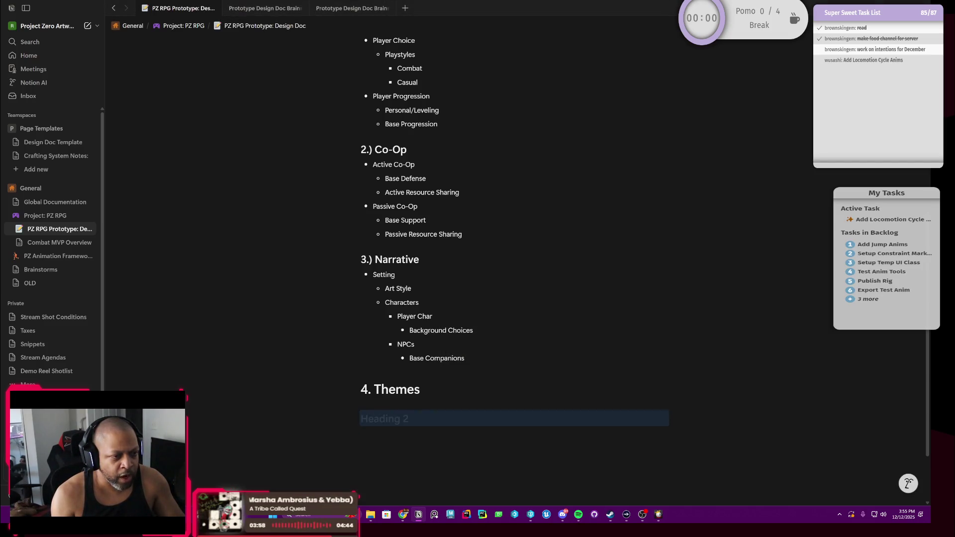
click(375, 390)
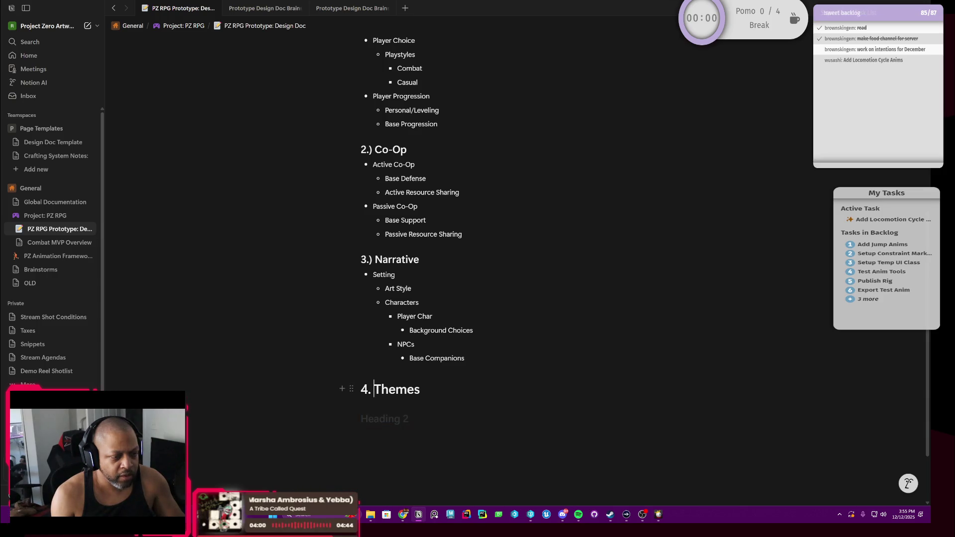
text(GFamep)
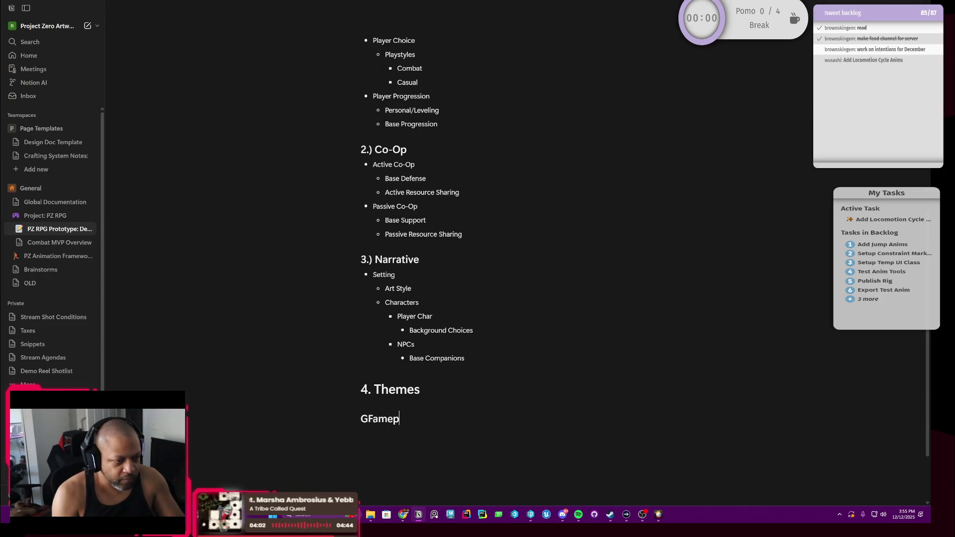
key(BackSpace)
text(Themes)
Step: Add an empty line below Gameplay Themes and bring up its block options
key(Return)
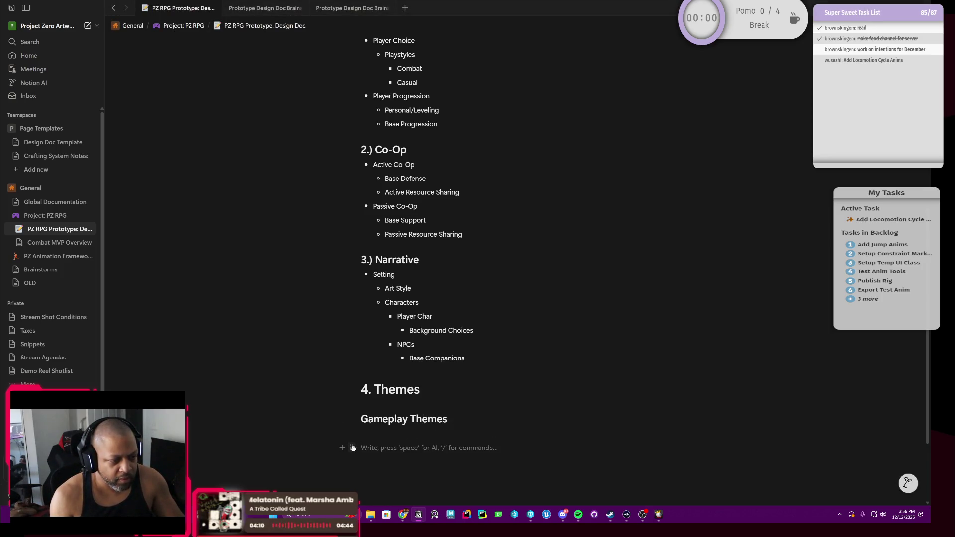
click(353, 447)
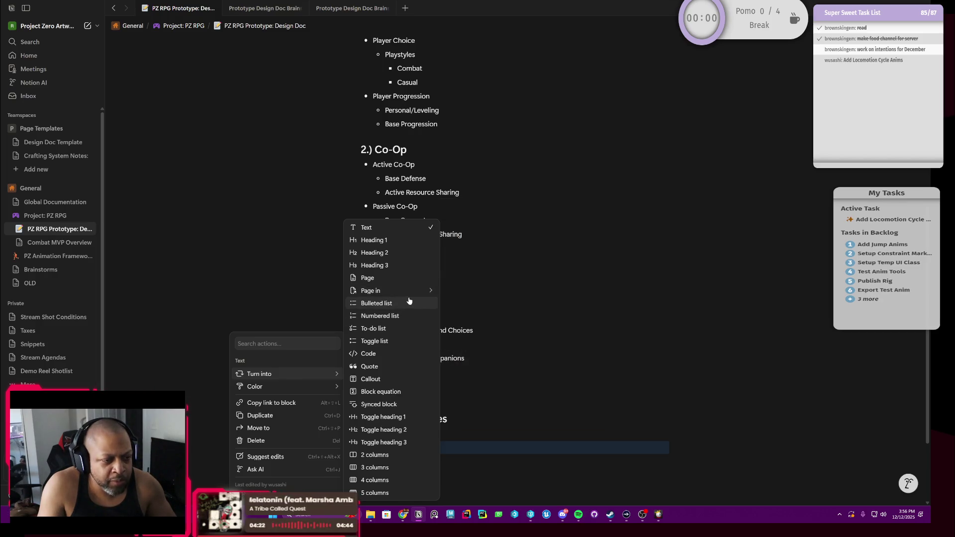
Step: Make the line a 'Narrative Themes' Heading 2 and leave a blank line under Gameplay Themes
click(404, 253)
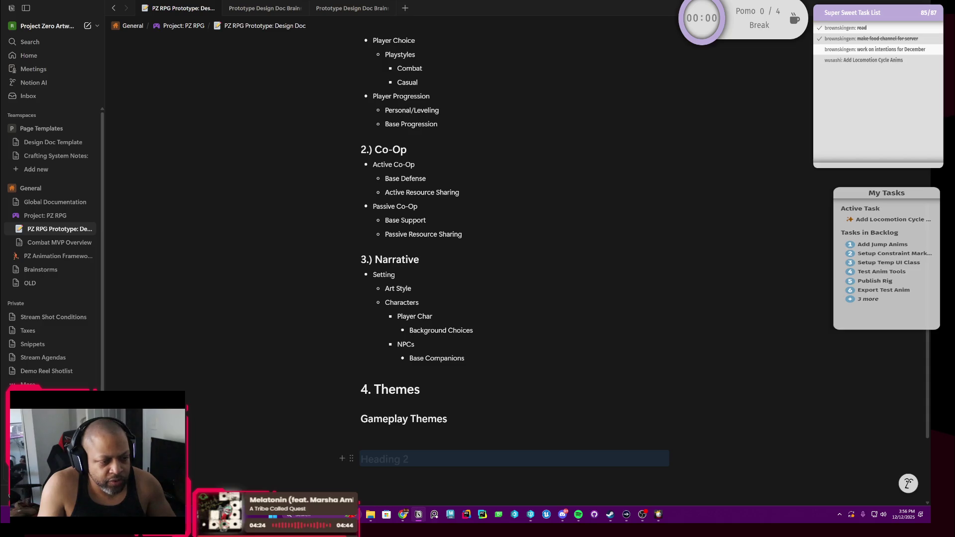
text(N)
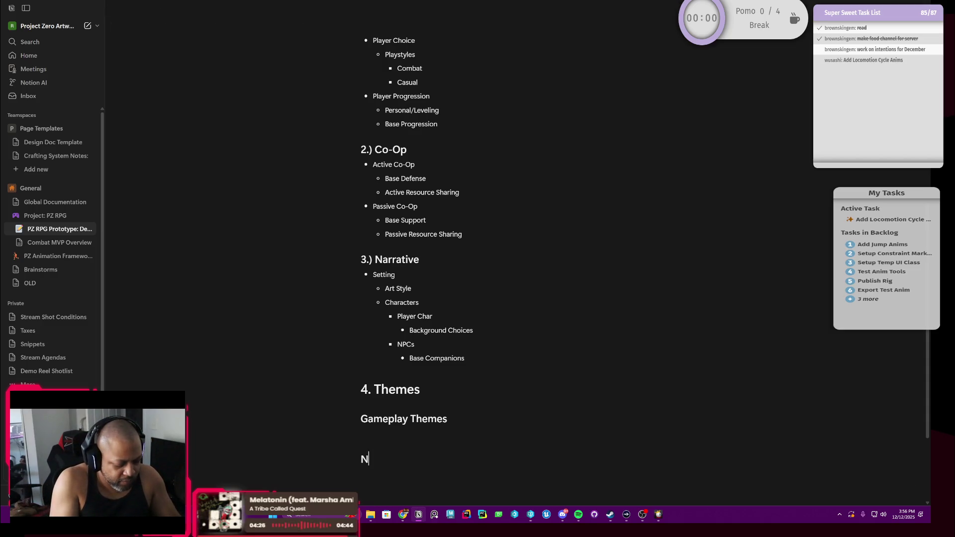
text(arrative Themes)
click(448, 419)
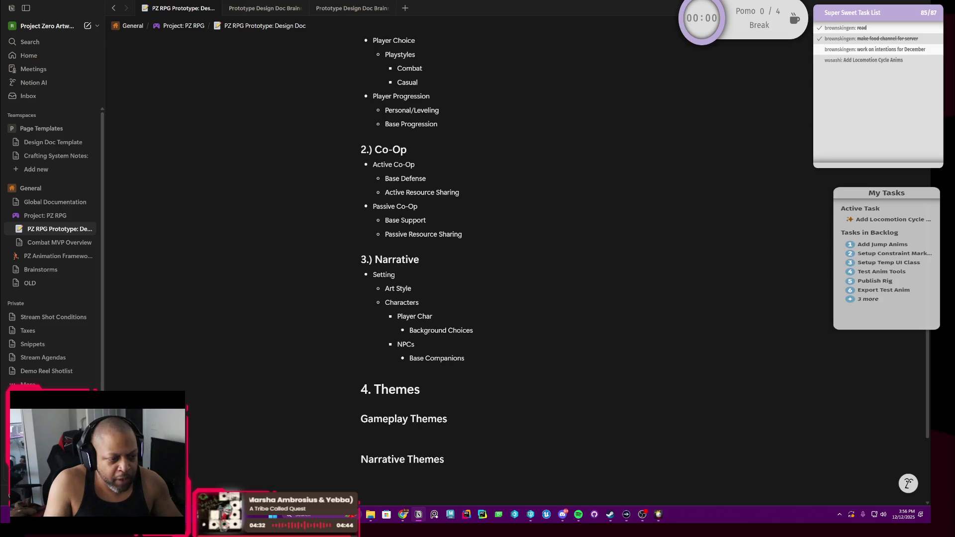
scroll(523, 254, up, 1)
scroll(523, 254, down, 2)
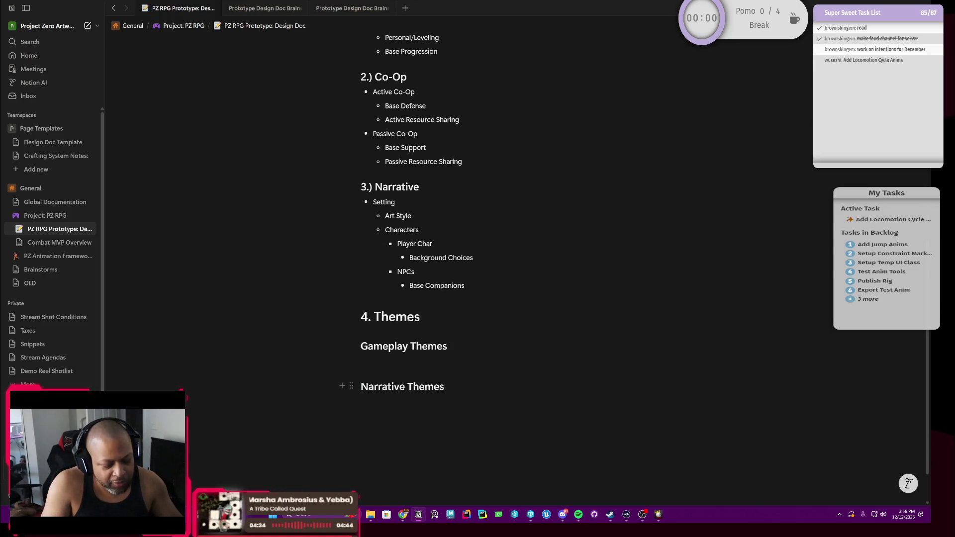
key(Return)
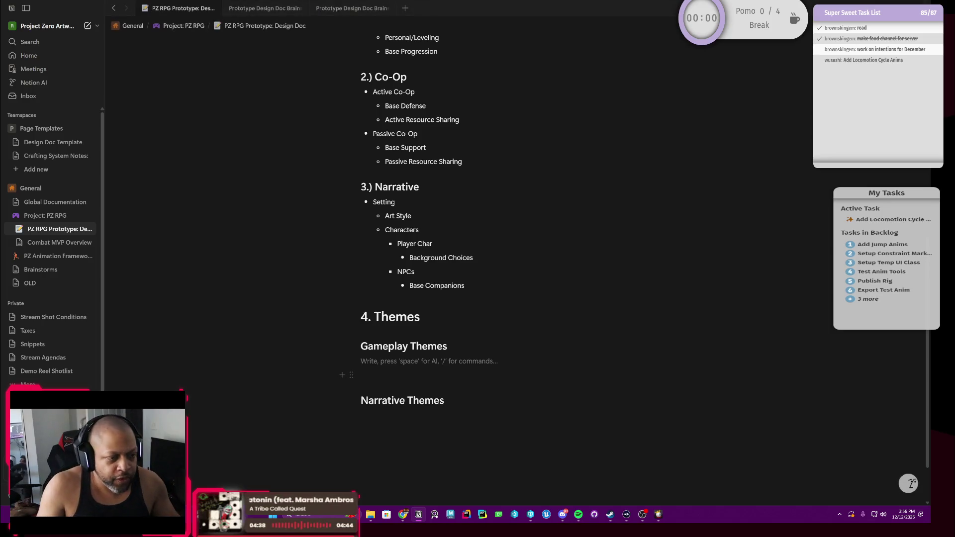
Step: Turn the blank line under Gameplay Themes into a bullet and erase the draft text, leaving it empty
click(351, 363)
mouse_move(259, 319)
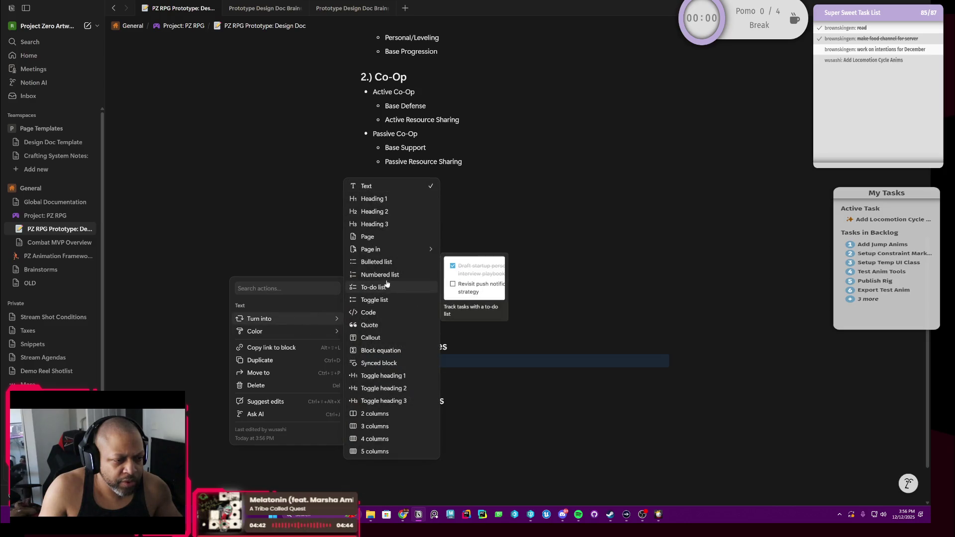
click(376, 261)
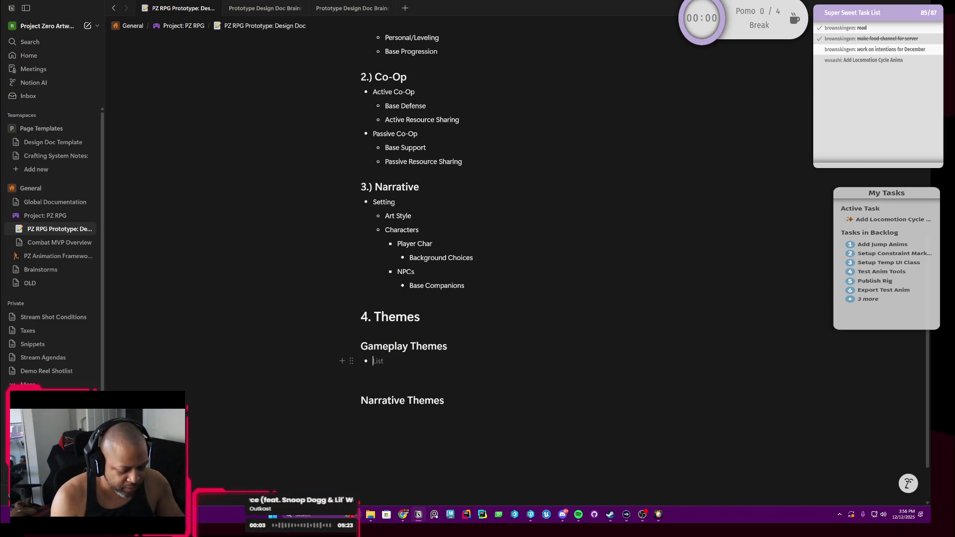
text(Resource)
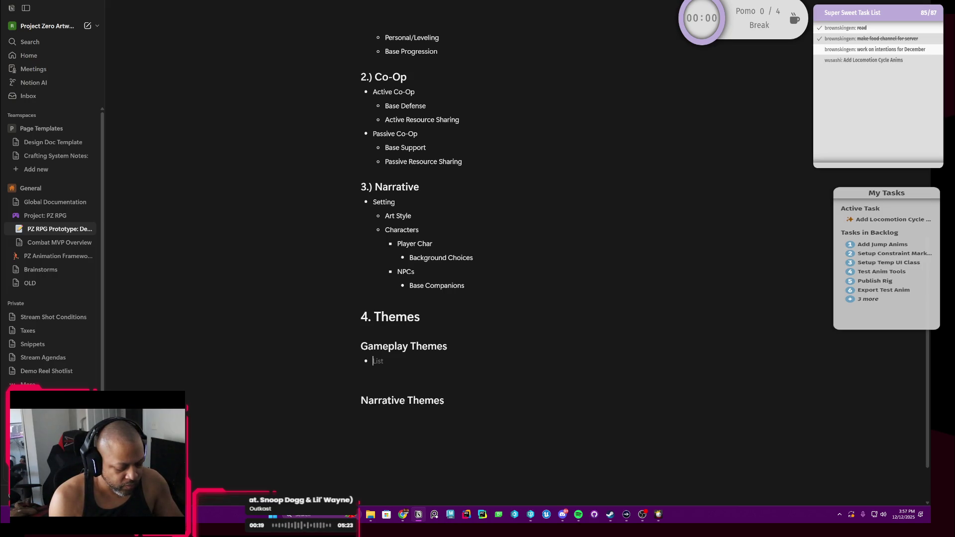
text(source Sharing Loop)
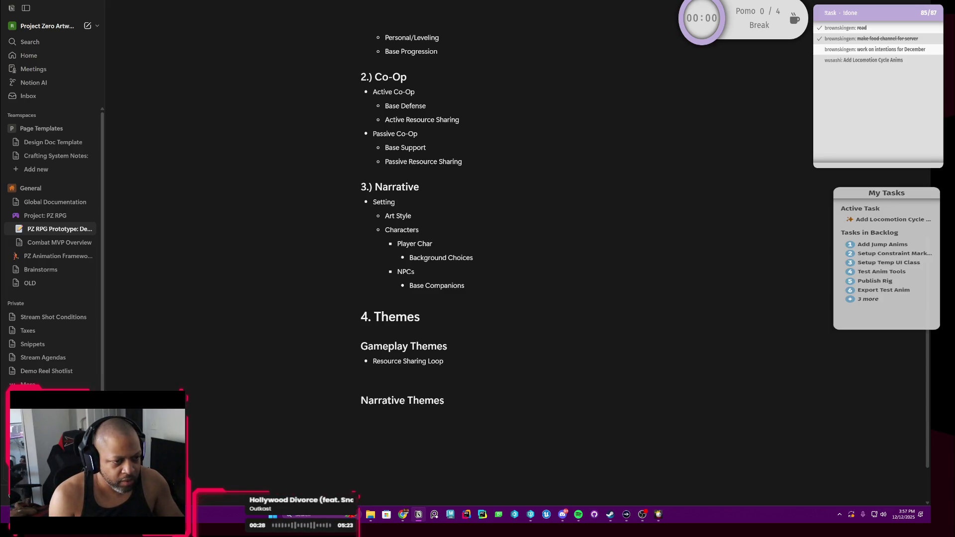
key(BackSpace)
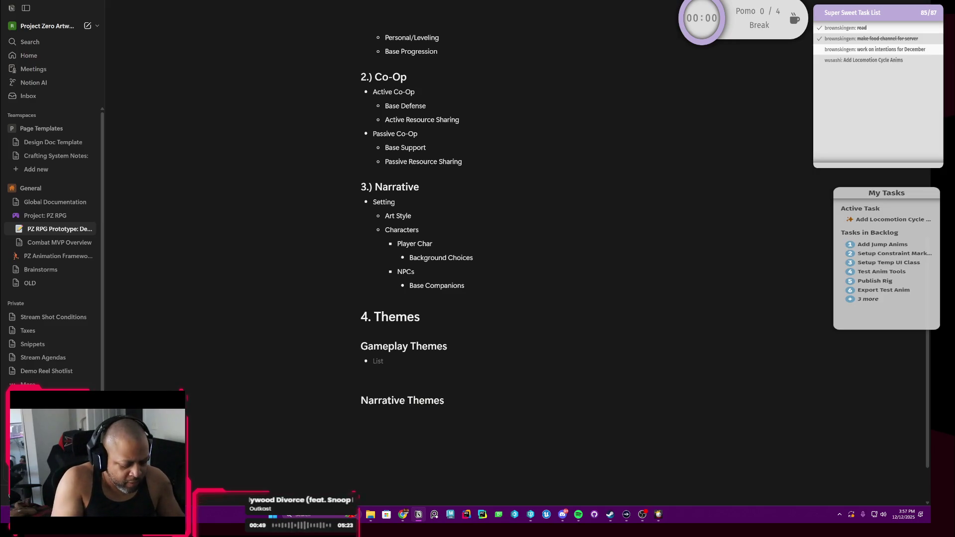
text(G)
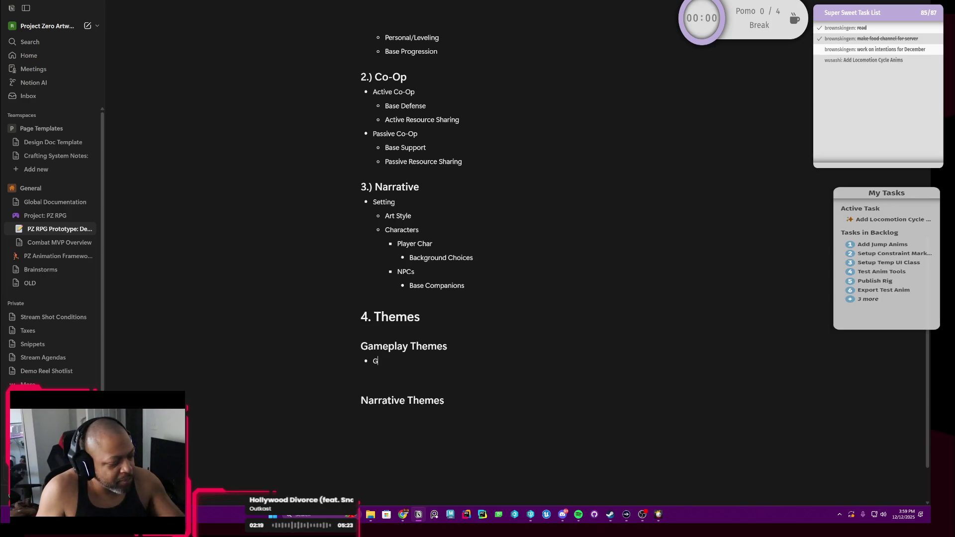
key(BackSpace)
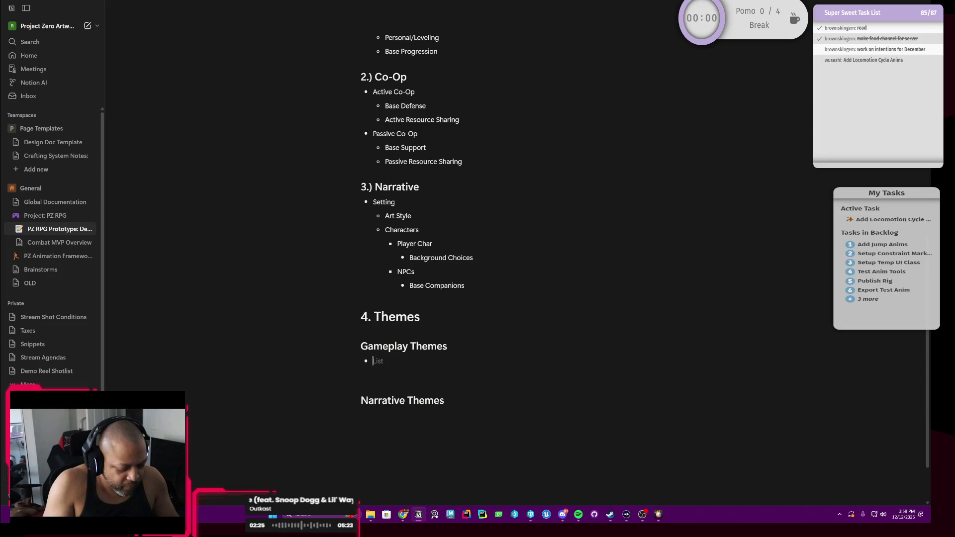
text(Enga)
key(BackSpace)
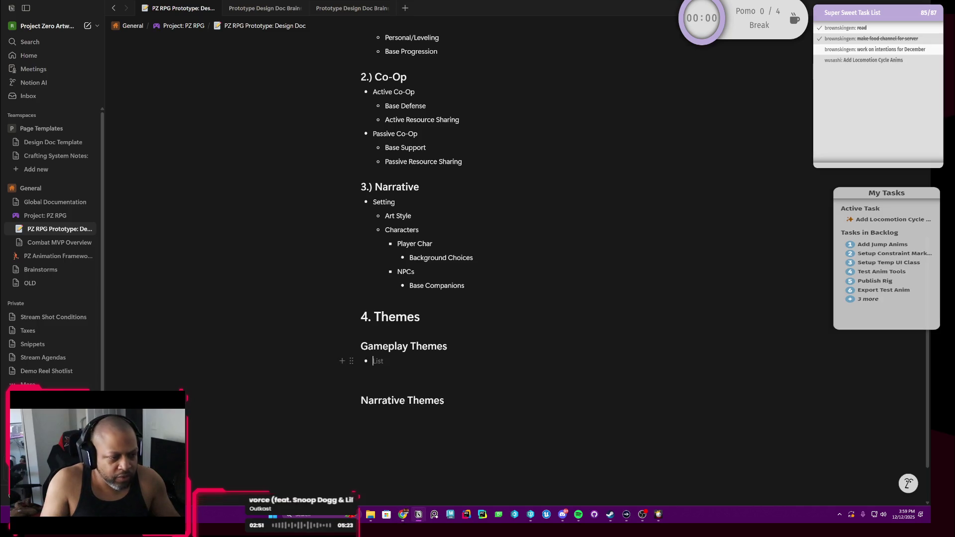
text(Engaging Economy)
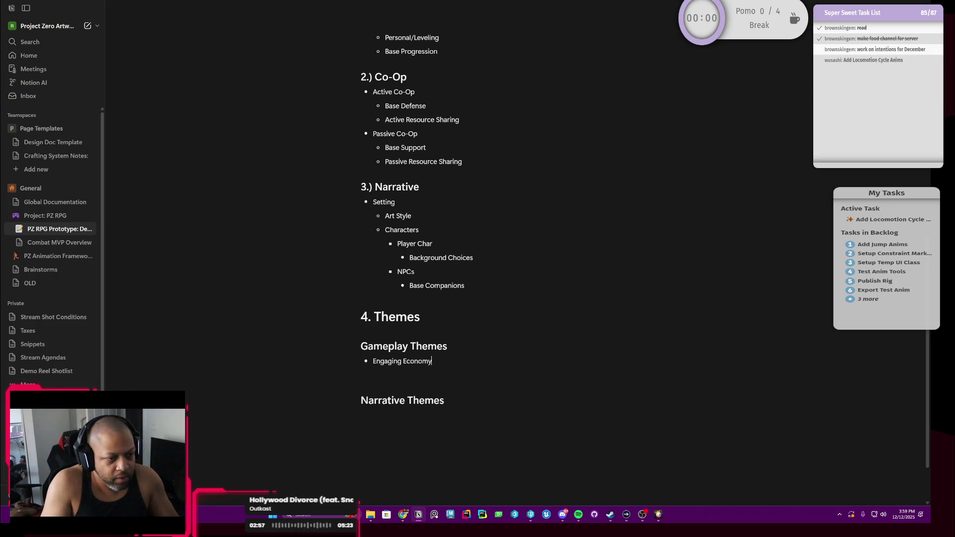
Step: Write 'Engaging Economy' as the first bullet, add another bullet, and insert 'Player-Based' before Economy
key(Return)
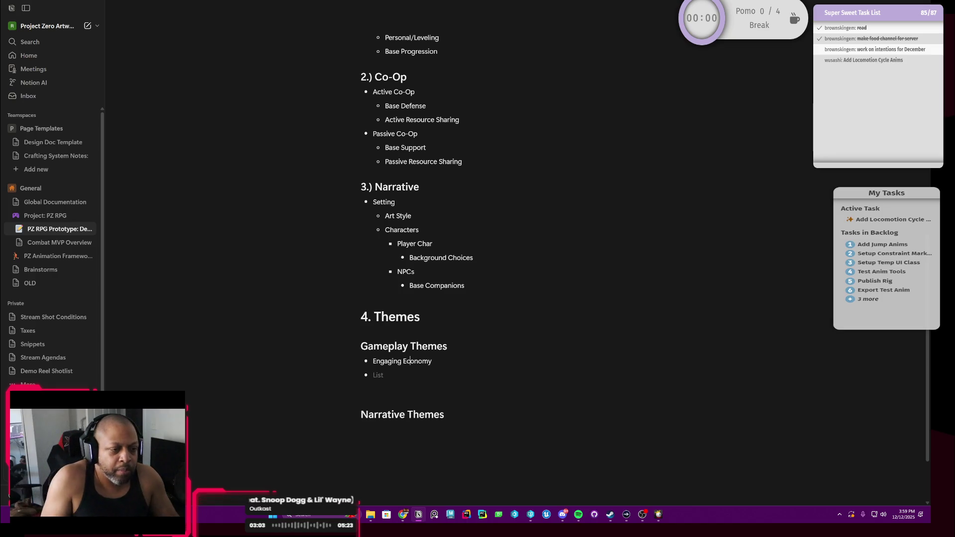
click(403, 361)
text(Player)
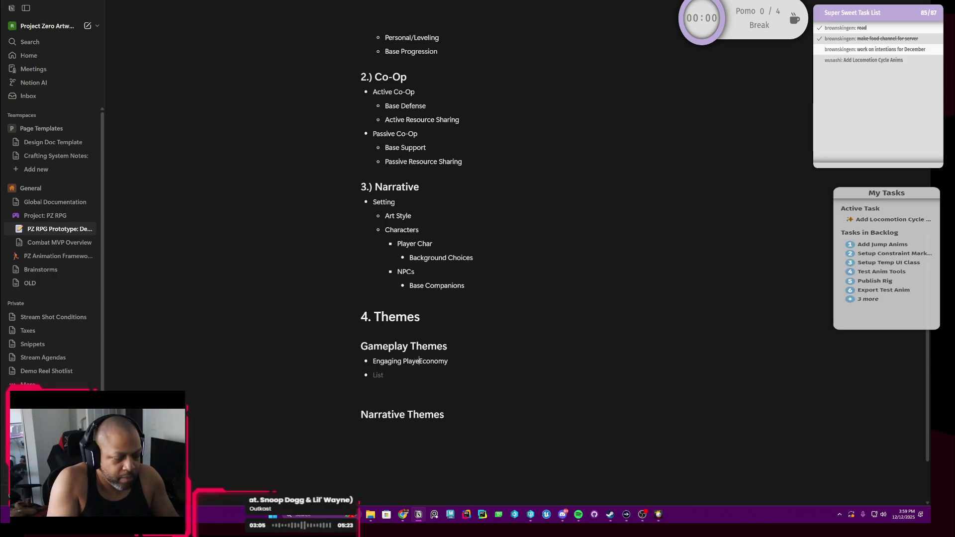
text(-Bas)
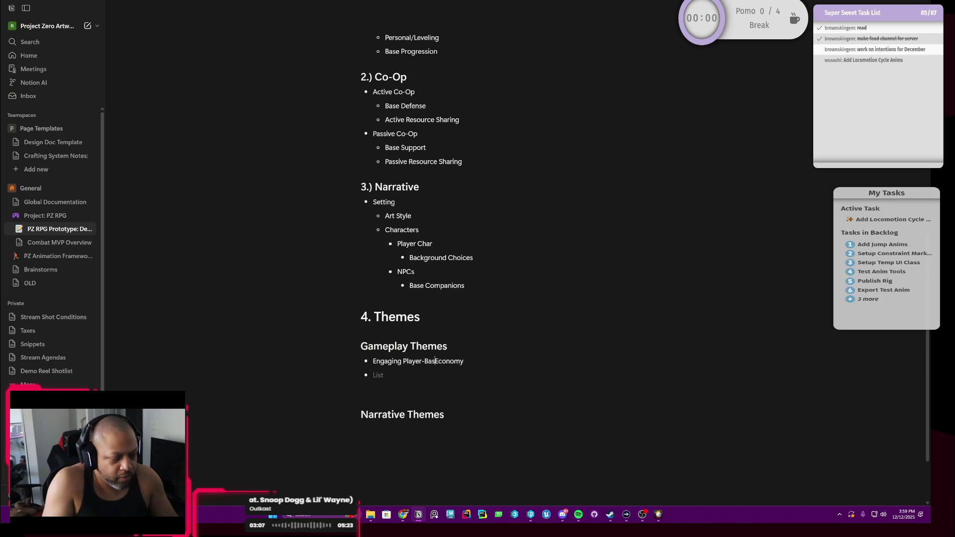
text(ed)
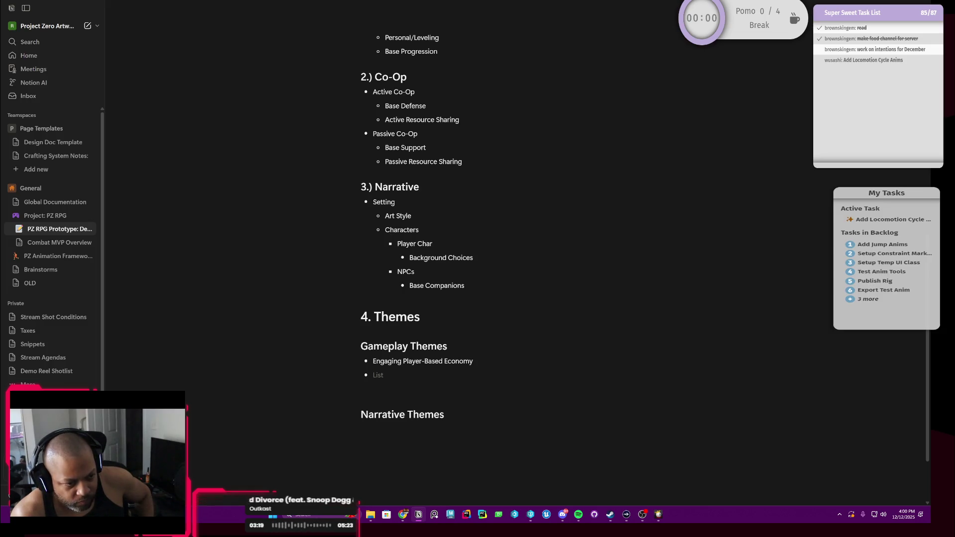
text(Class Building)
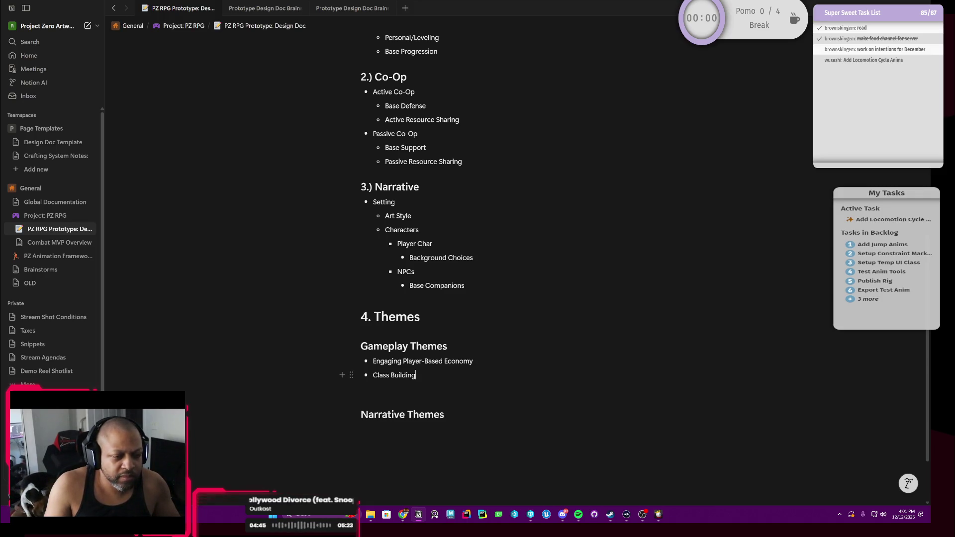
key(shift+Home)
key(Up)
key(Up)
key(Up)
scroll(351, 373, up, 2)
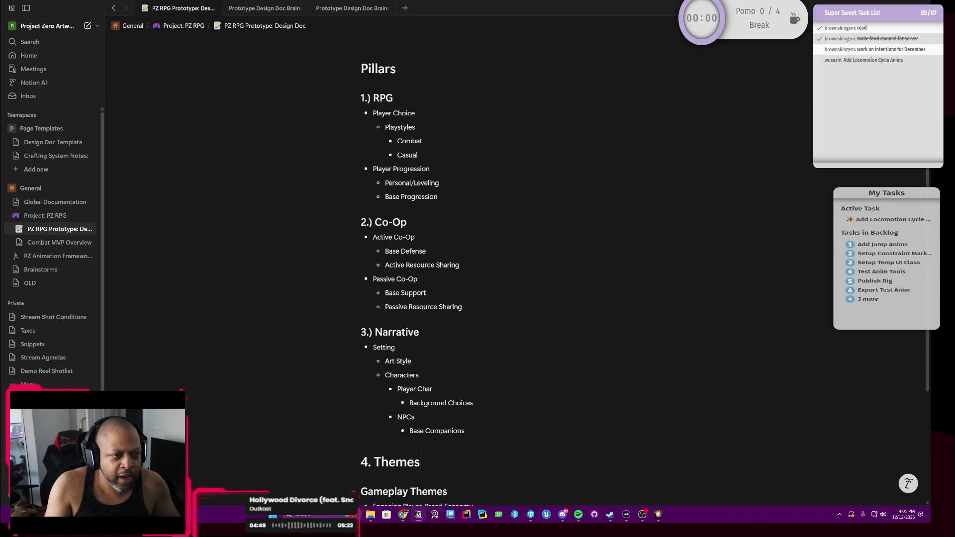
scroll(418, 257, down, 2)
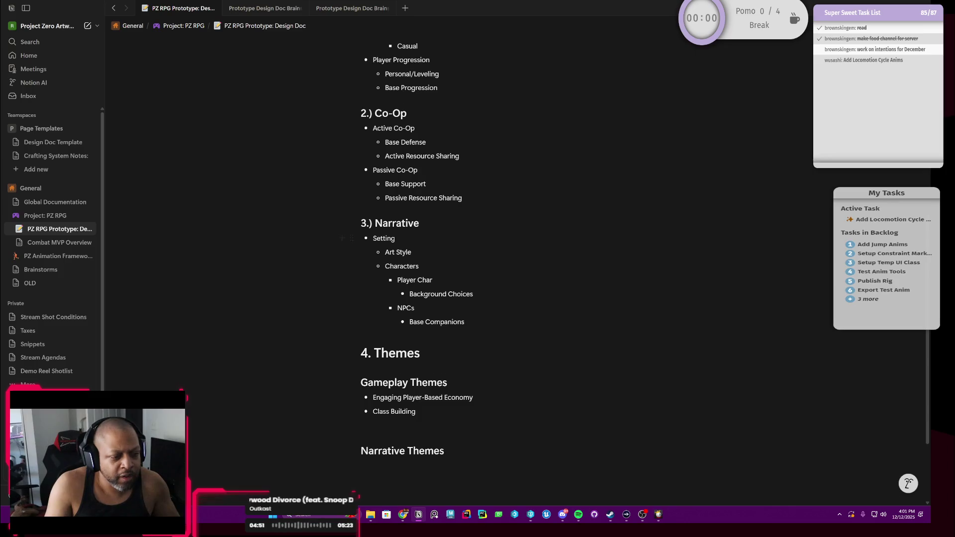
scroll(417, 269, up, 1)
scroll(418, 269, down, 1)
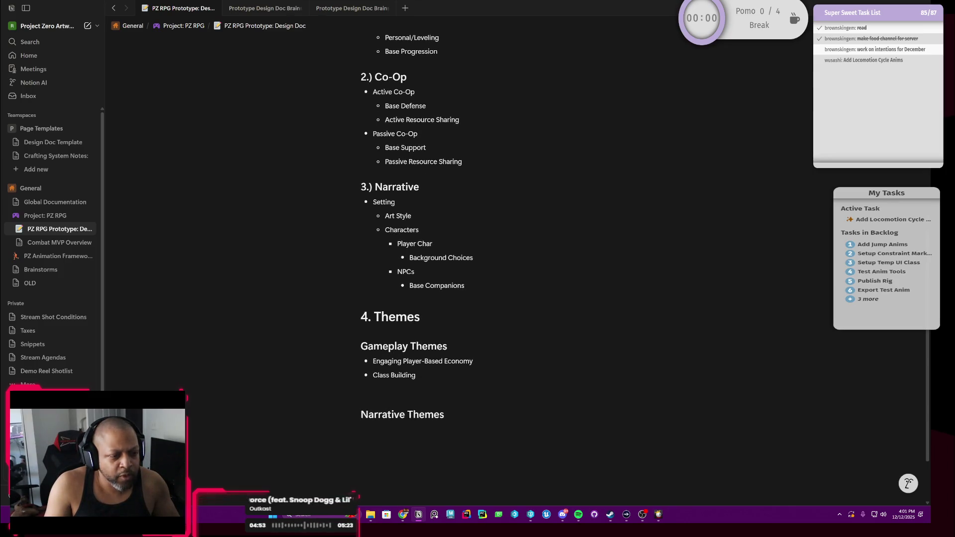
scroll(478, 269, up, 2)
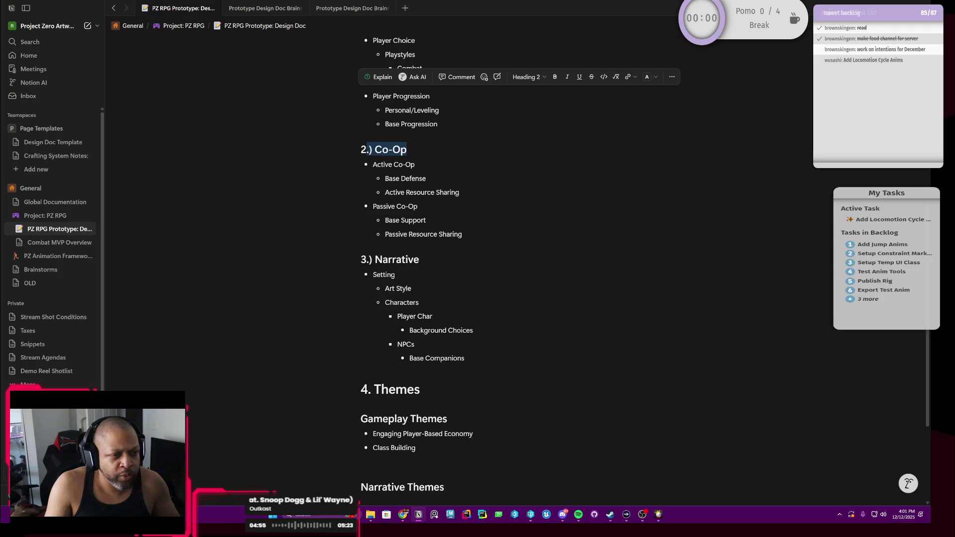
key(Escape)
key(Down)
scroll(478, 269, down, 3)
click(433, 339)
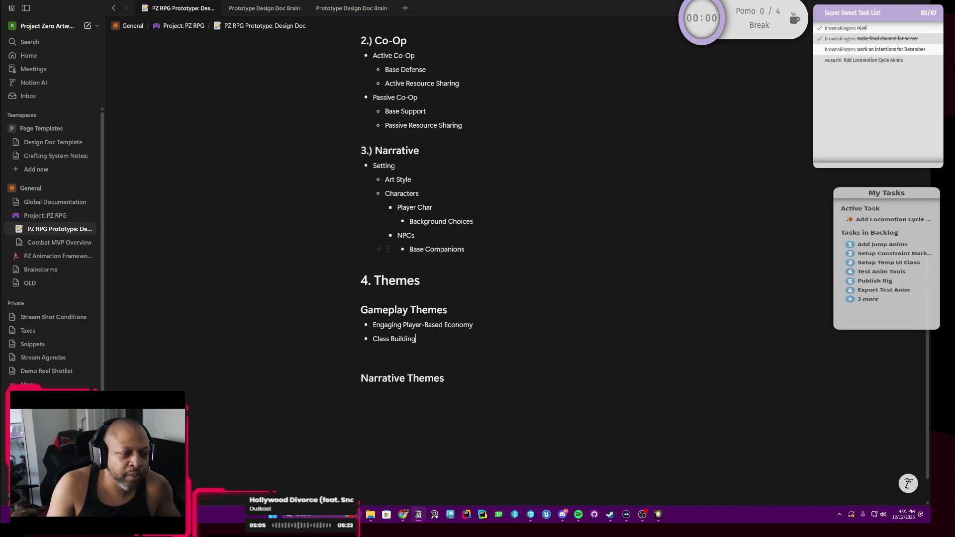
scroll(516, 261, up, 1)
scroll(478, 269, down, 2)
scroll(478, 269, up, 1)
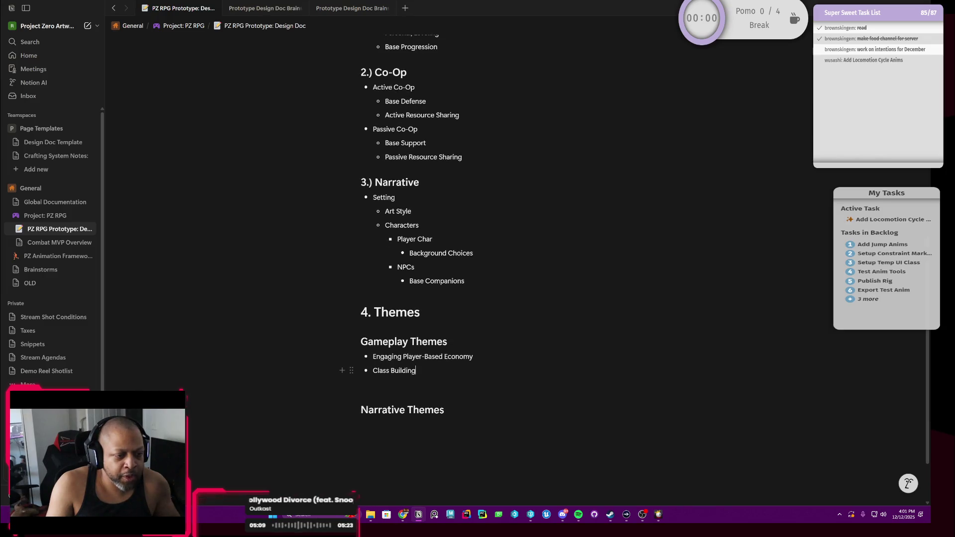
key(ctrl+shift+Left)
key(ctrl+shift+Left)
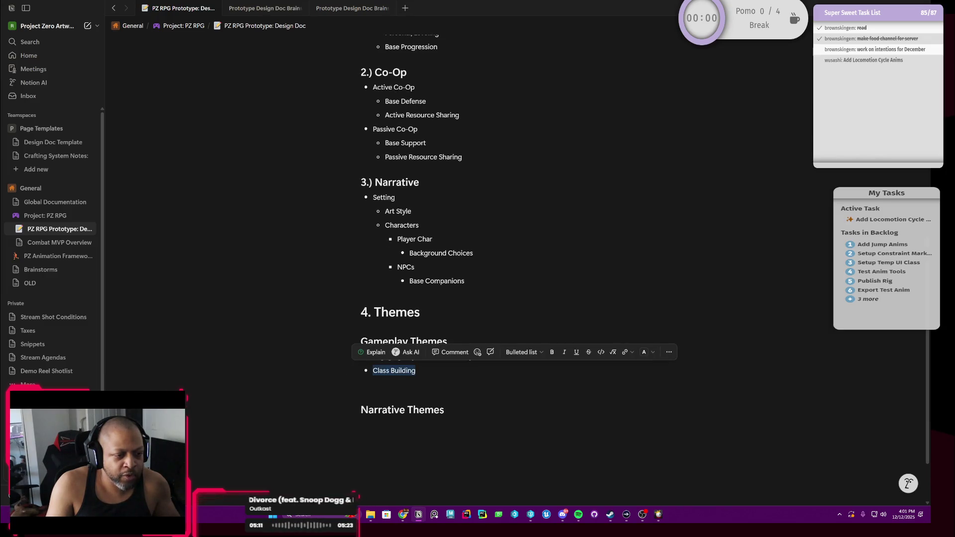
key(Right)
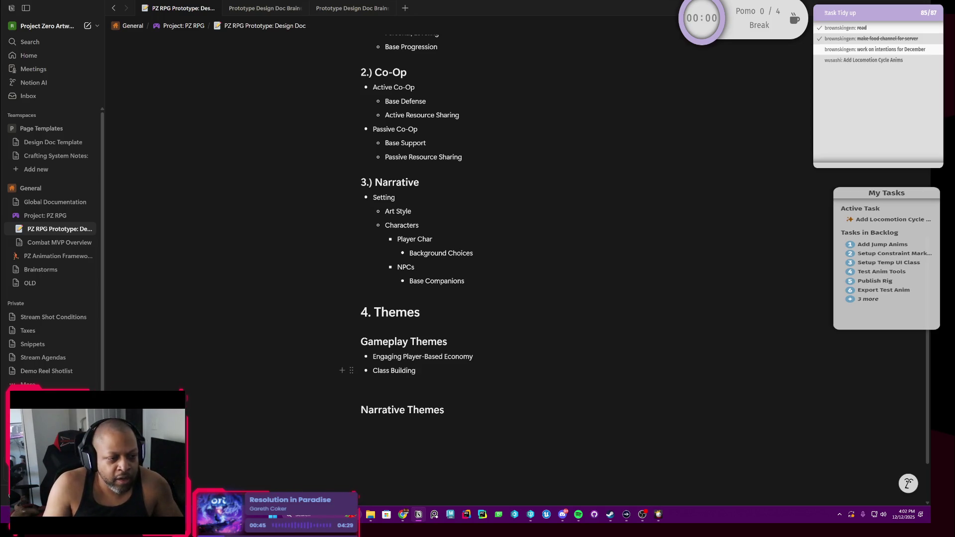
Step: Add 'Community' as the first Narrative Themes bullet with an empty bullet after it
drag(416, 370, 362, 341)
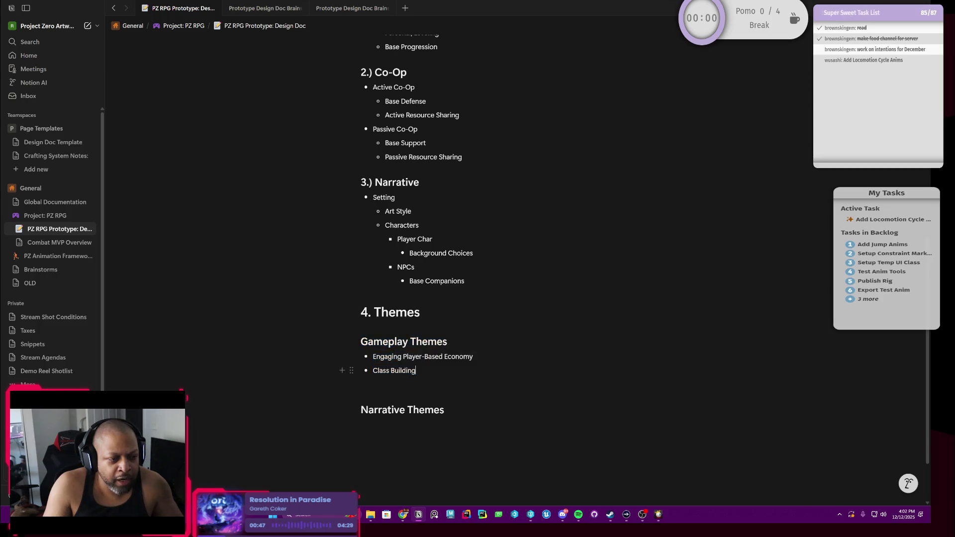
drag(415, 371, 361, 341)
click(416, 371)
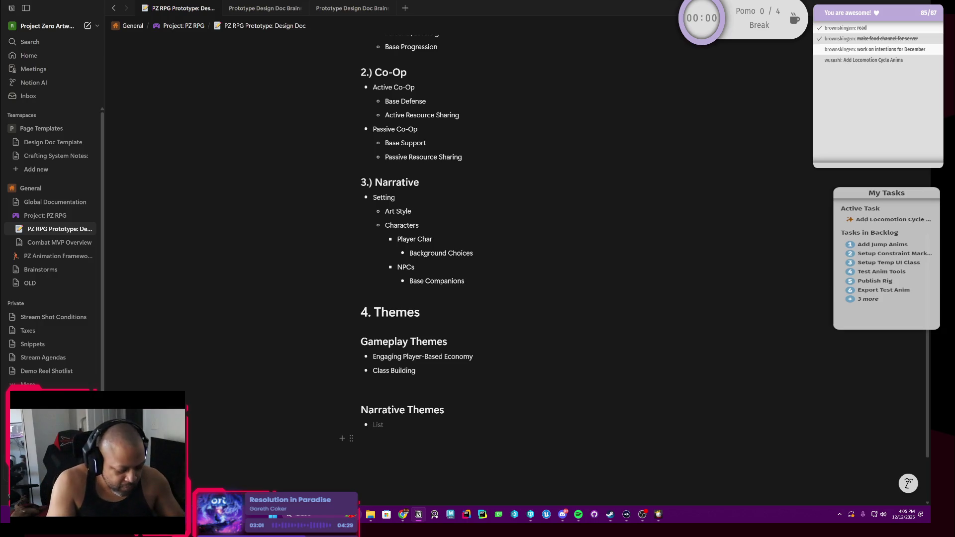
text(Community)
key(Return)
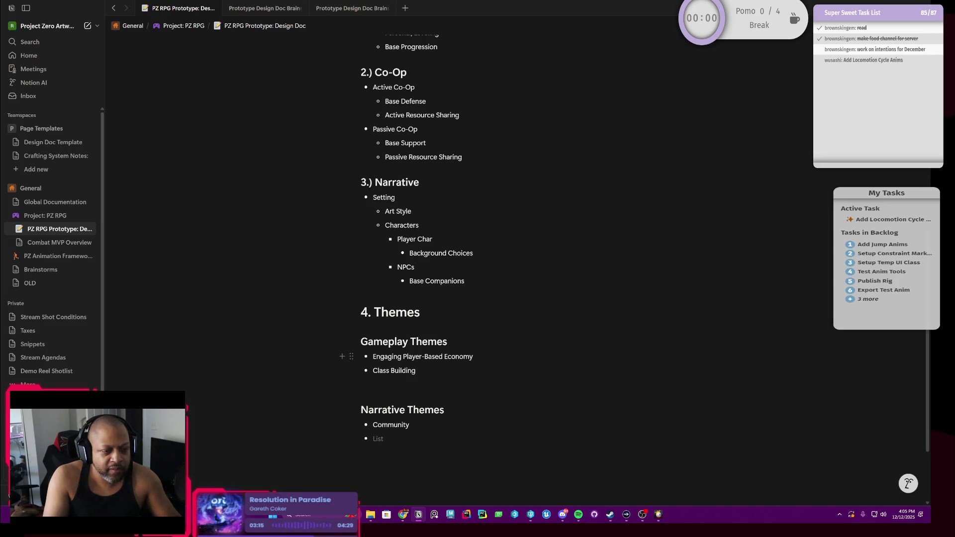
Step: Replace Player with Community so the theme reads 'Engaging Community-Based Economy'
double_click(413, 356)
text(Community)
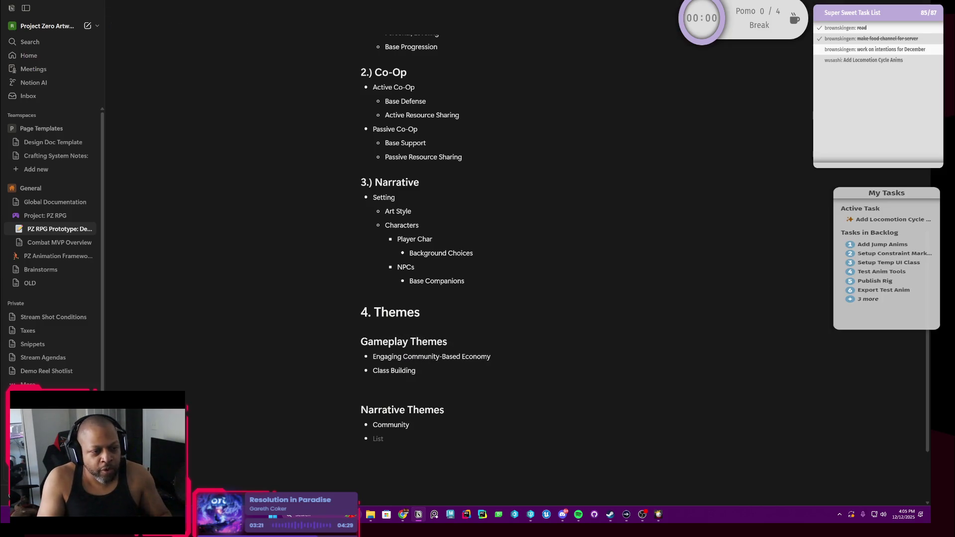
key(Down)
key(Down)
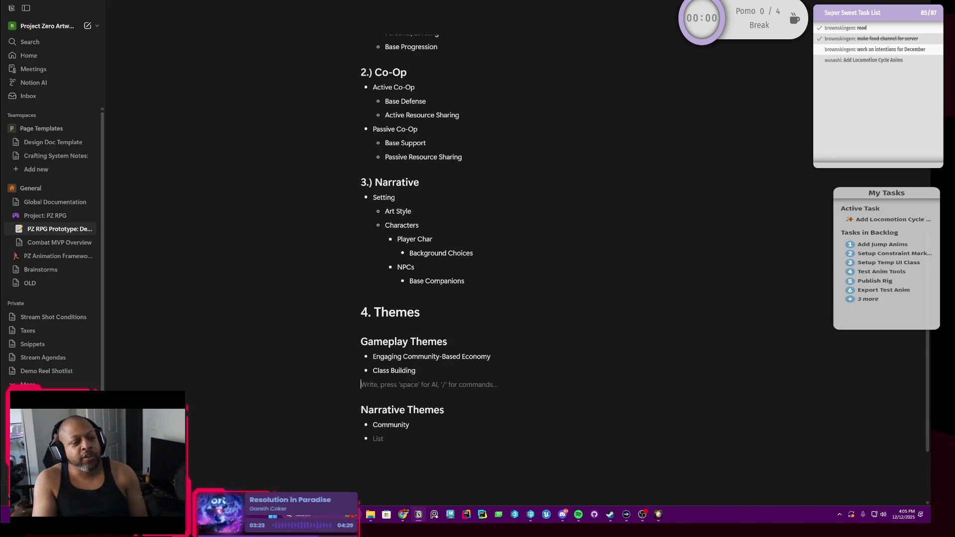
key(BackSpace)
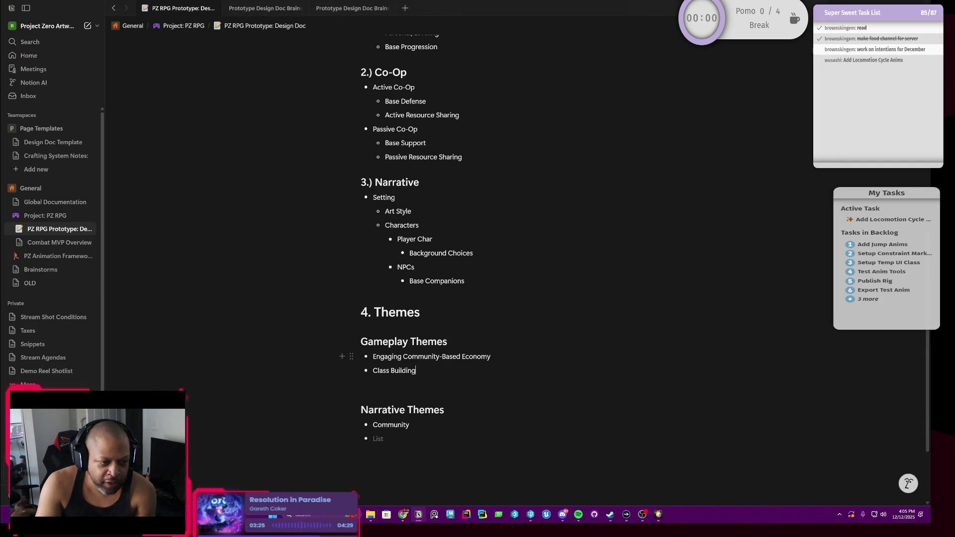
scroll(522, 299, down, 2)
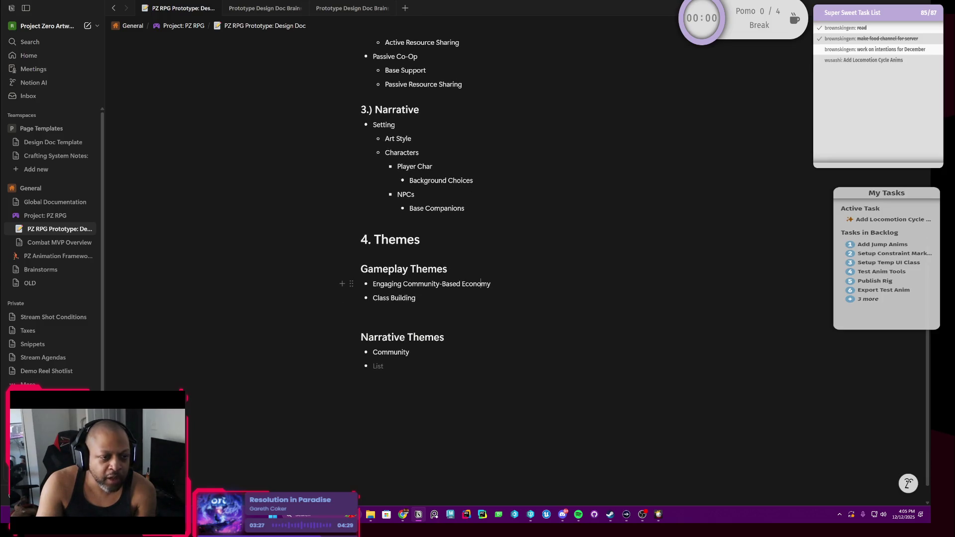
drag(491, 283, 373, 283)
click(373, 283)
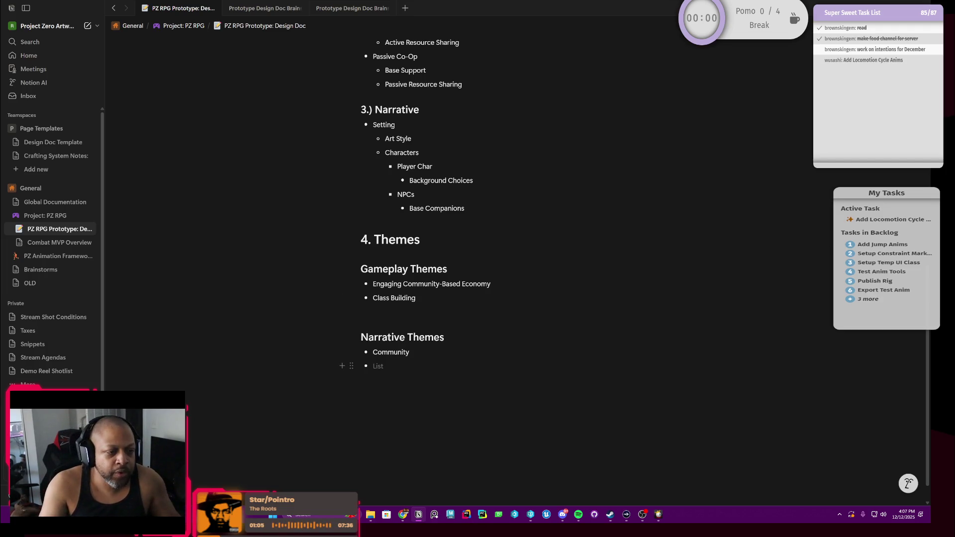
scroll(418, 358, down, 1)
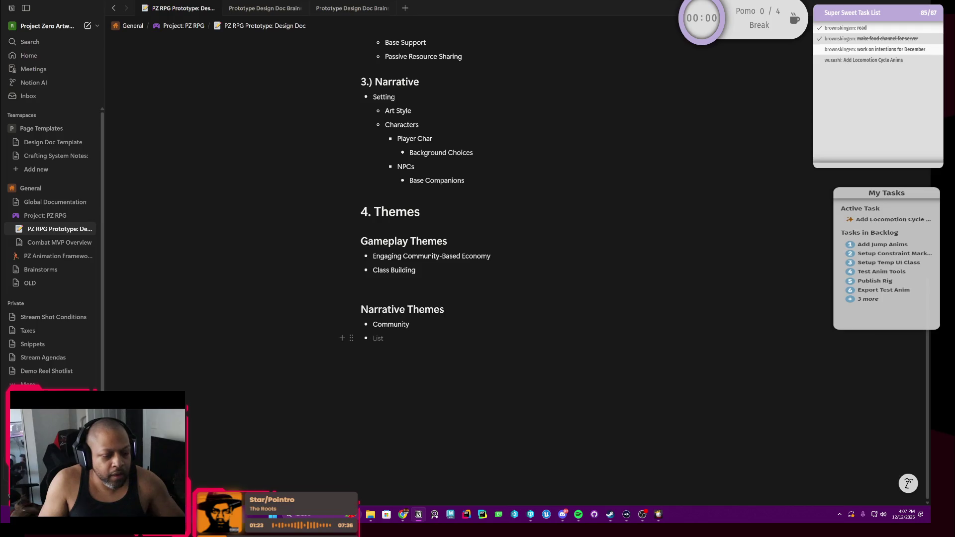
text(Nigg)
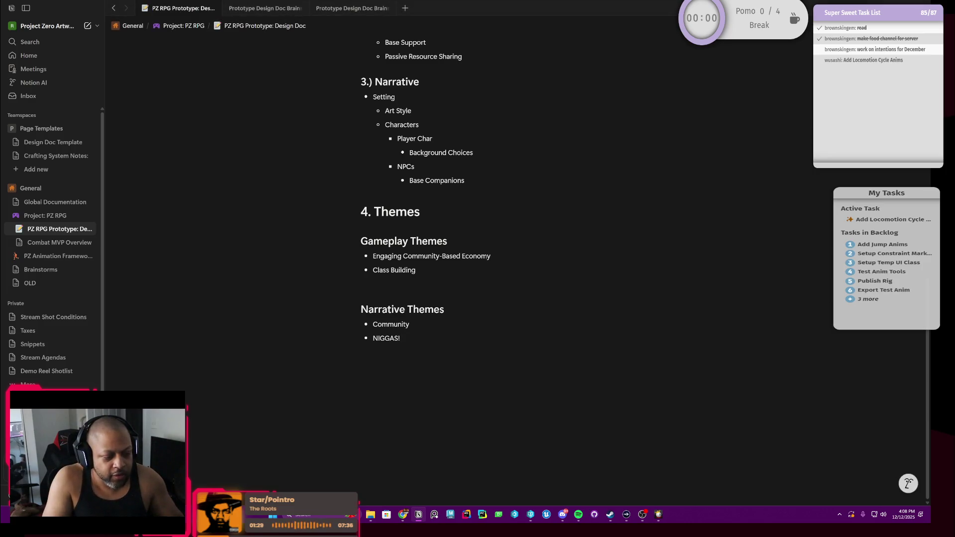
Step: Clear the draft text from the empty bullet after Community
key(BackSpace)
key(BackSpace)
key(BackSpace)
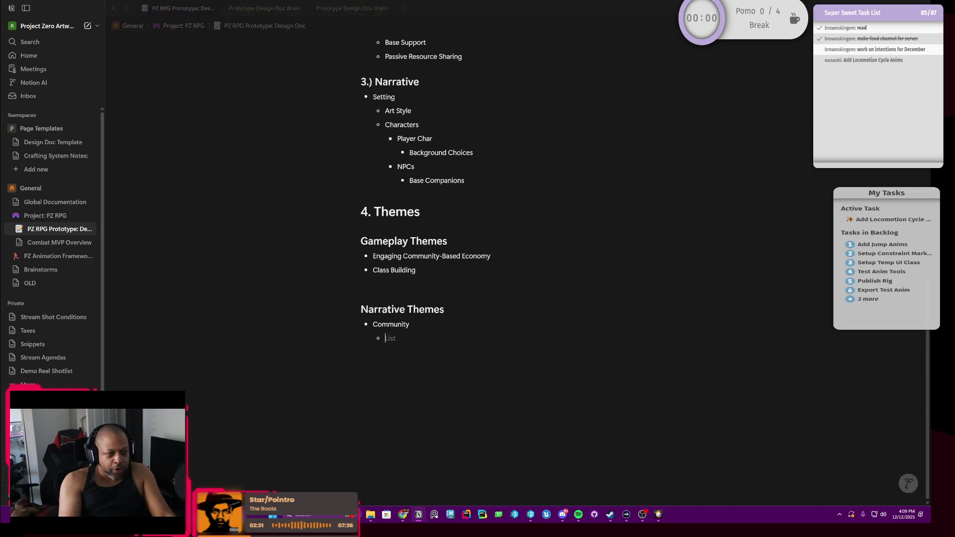
Step: Nest the bullet under Community, remove the test sub-bullets, and leave a fresh bullet level with Community
key(Tab)
text(f f fg f)
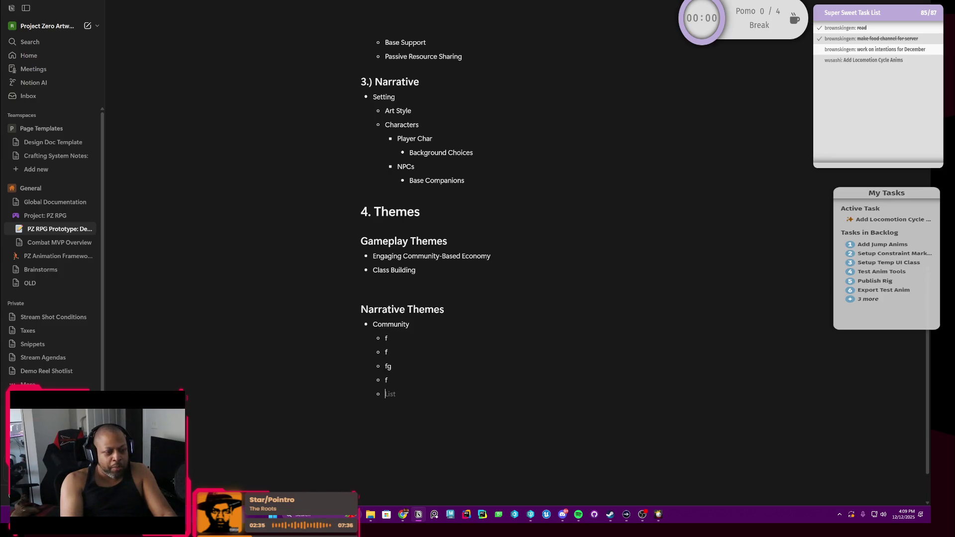
key(BackSpace)
key(BackSpace)
key(BackSpace)
key(BackSpace)
key(BackSpace)
key(BackSpace)
key(BackSpace)
key(BackSpace)
key(BackSpace)
key(BackSpace)
key(BackSpace)
key(BackSpace)
key(BackSpace)
key(BackSpace)
key(Return)
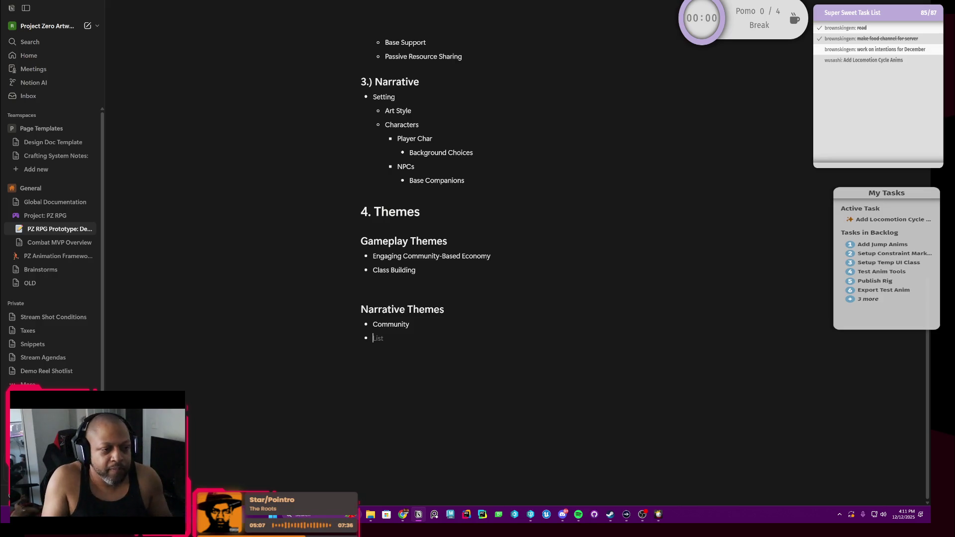
scroll(477, 269, up, 1)
scroll(478, 269, up, 1)
scroll(478, 268, up, 1)
scroll(478, 269, up, 1)
scroll(478, 269, up, 1)
scroll(478, 269, up, 1)
scroll(478, 268, down, 1)
scroll(478, 269, down, 2)
scroll(478, 269, down, 2)
scroll(478, 269, down, 1)
scroll(478, 299, down, 1)
scroll(478, 298, up, 2)
scroll(478, 299, down, 2)
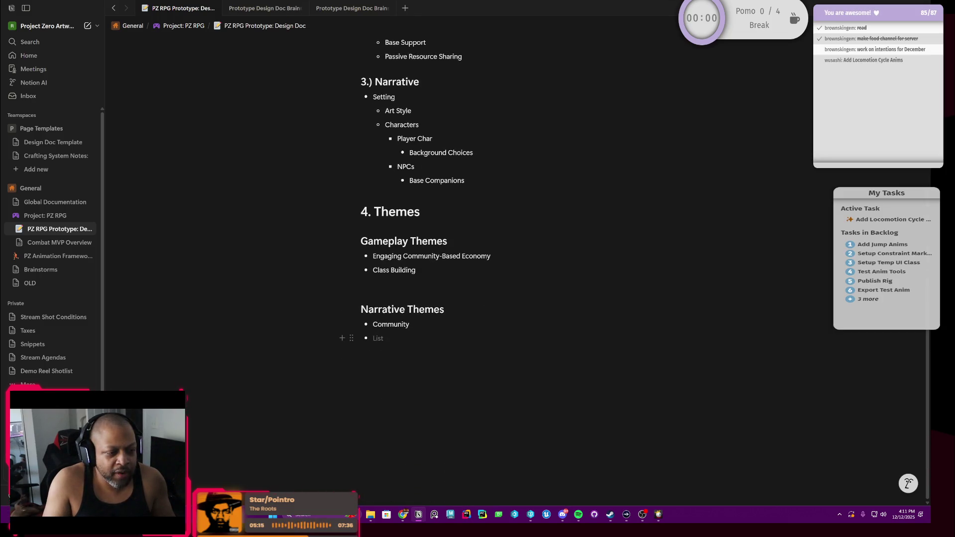
scroll(478, 269, up, 2)
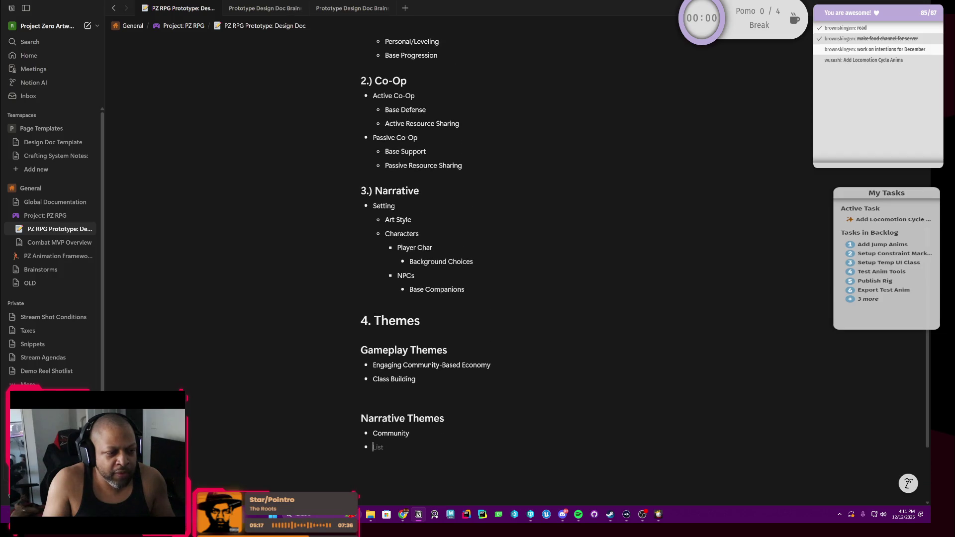
scroll(478, 269, down, 1)
scroll(478, 269, up, 1)
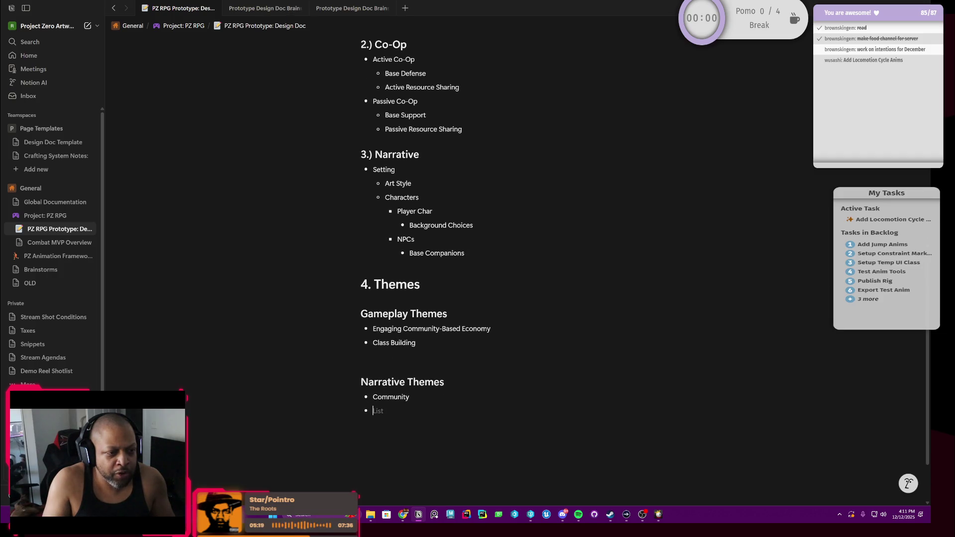
drag(417, 343, 373, 328)
click(388, 357)
click(377, 411)
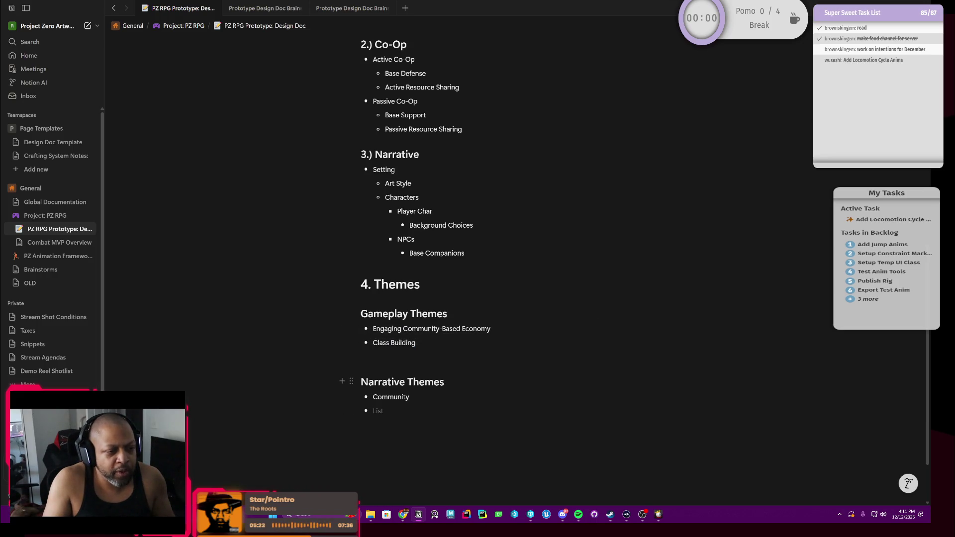
click(421, 284)
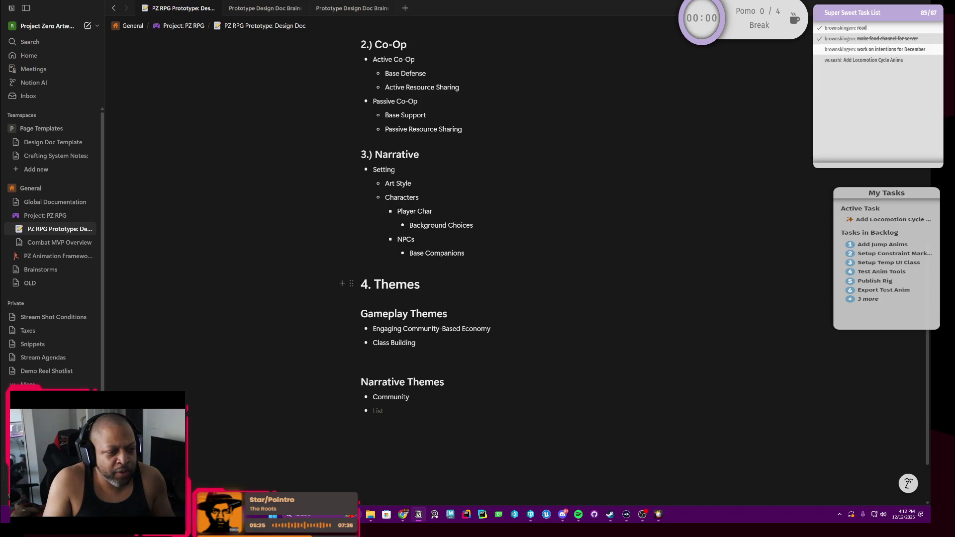
scroll(422, 284, up, 3)
scroll(422, 285, down, 3)
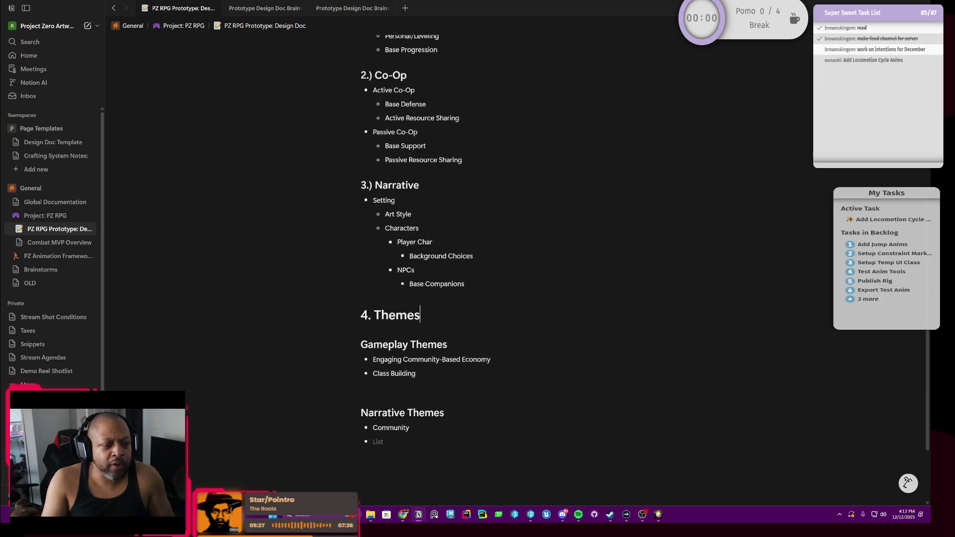
scroll(421, 285, down, 1)
click(374, 374)
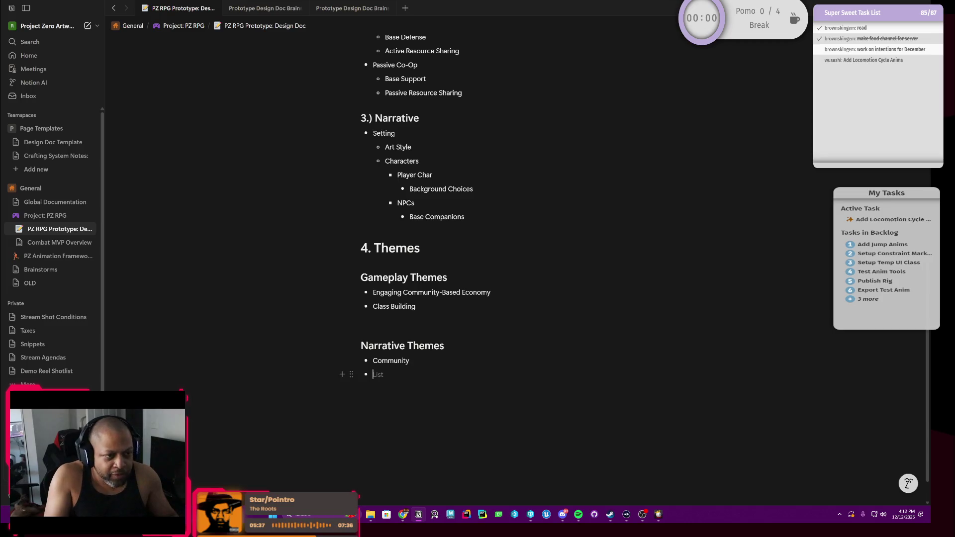
scroll(516, 269, up, 3)
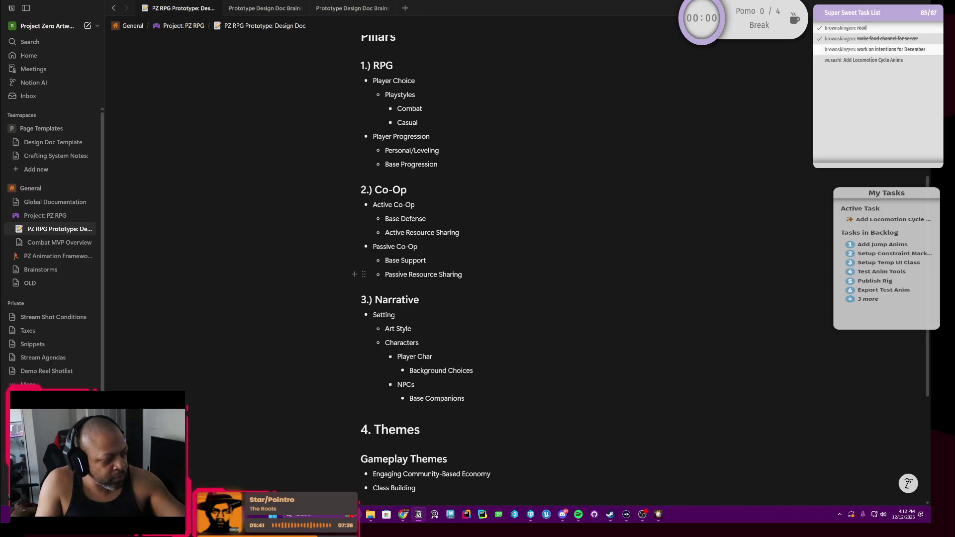
scroll(419, 274, down, 2)
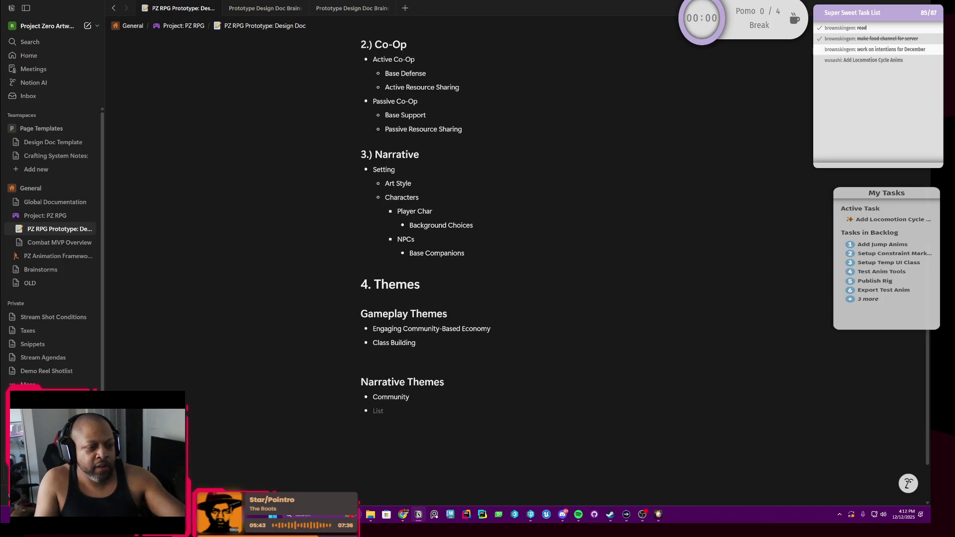
mouse_move(391, 430)
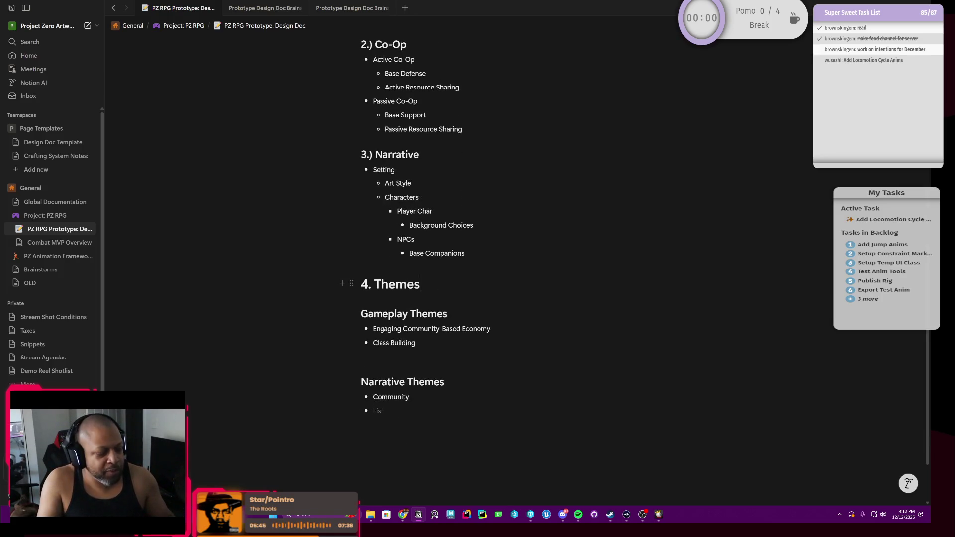
text(()
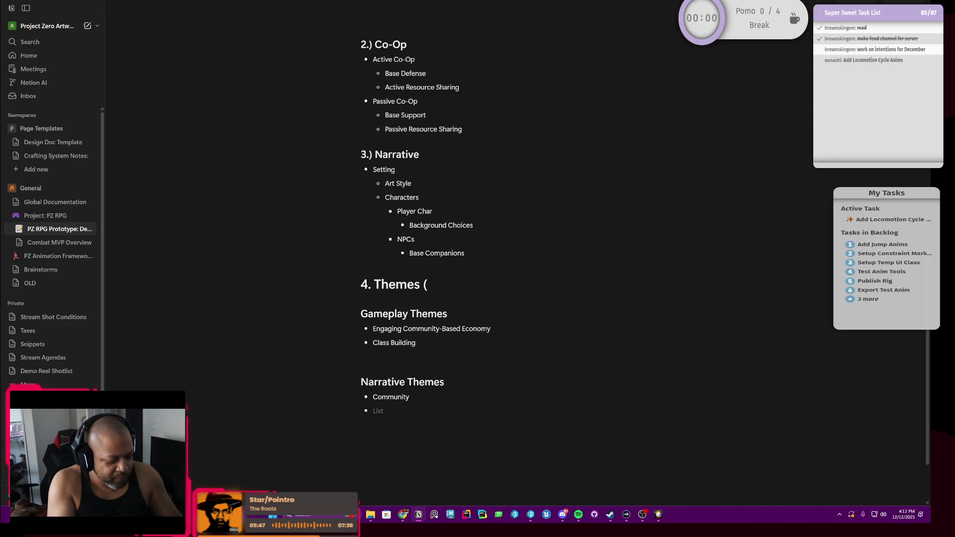
key(BackSpace)
key(BackSpace)
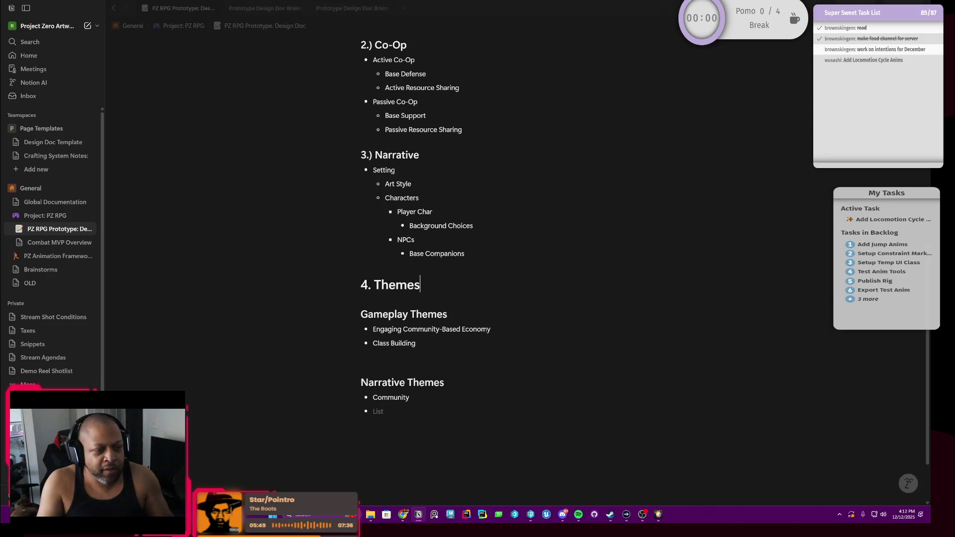
scroll(478, 269, up, 1)
scroll(418, 239, up, 1)
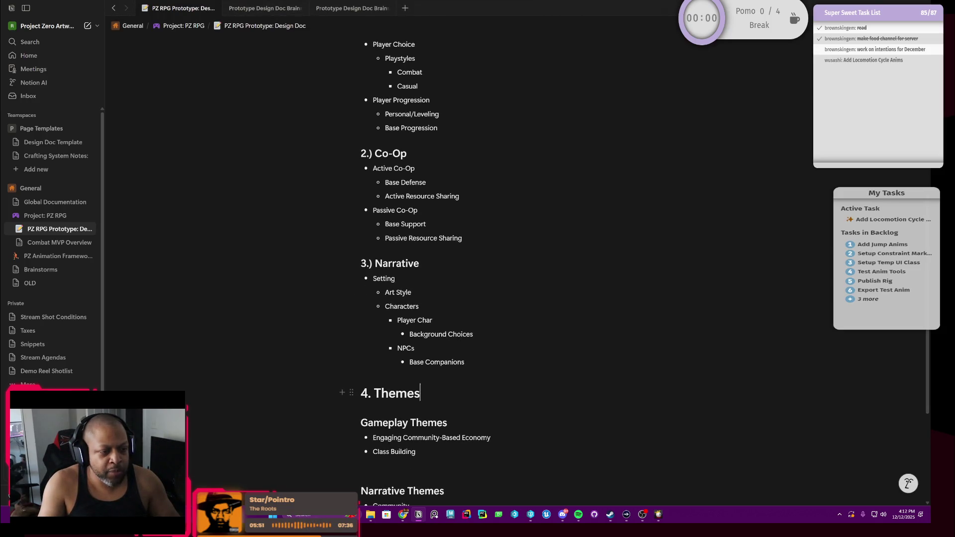
scroll(478, 269, up, 3)
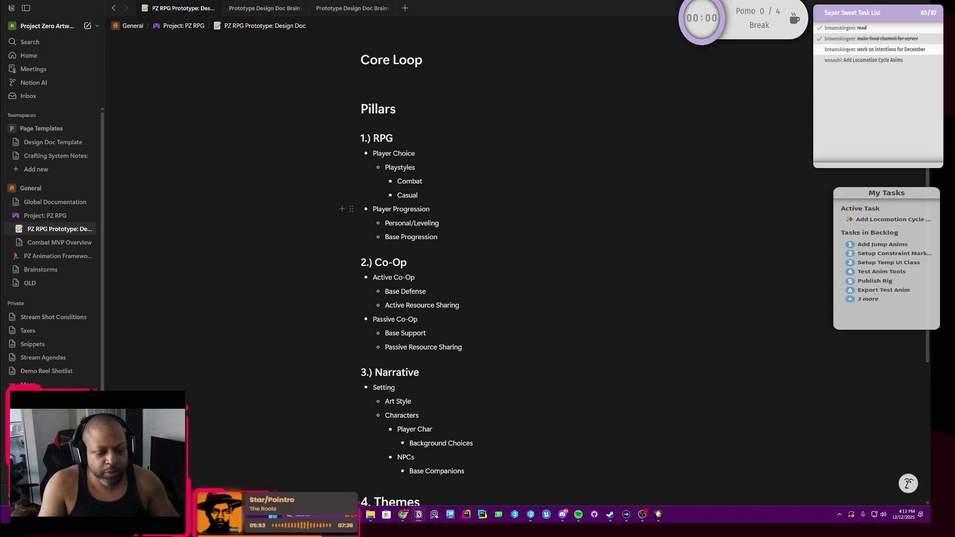
scroll(478, 268, up, 5)
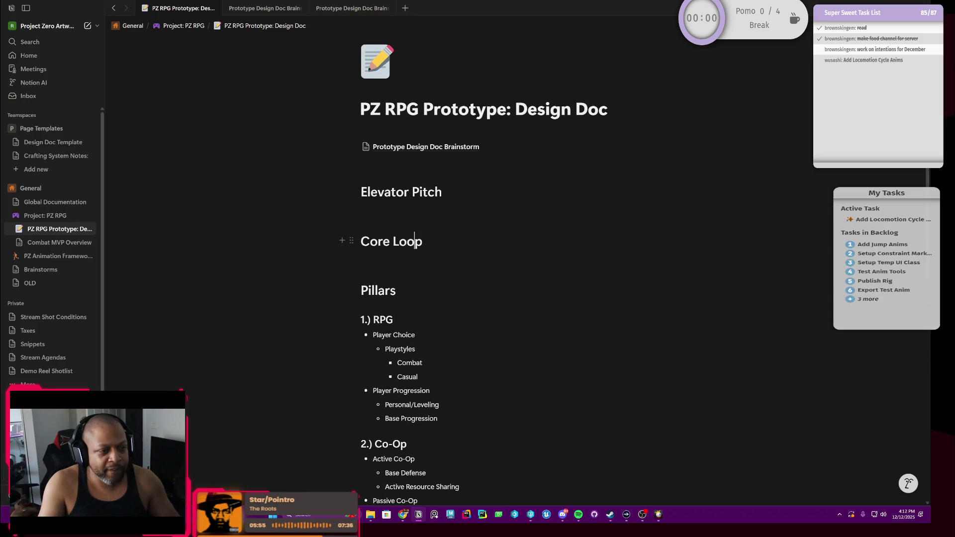
Step: Add a Heading 2 block named Combat Loop directly below Core Loop
click(422, 241)
key(Return)
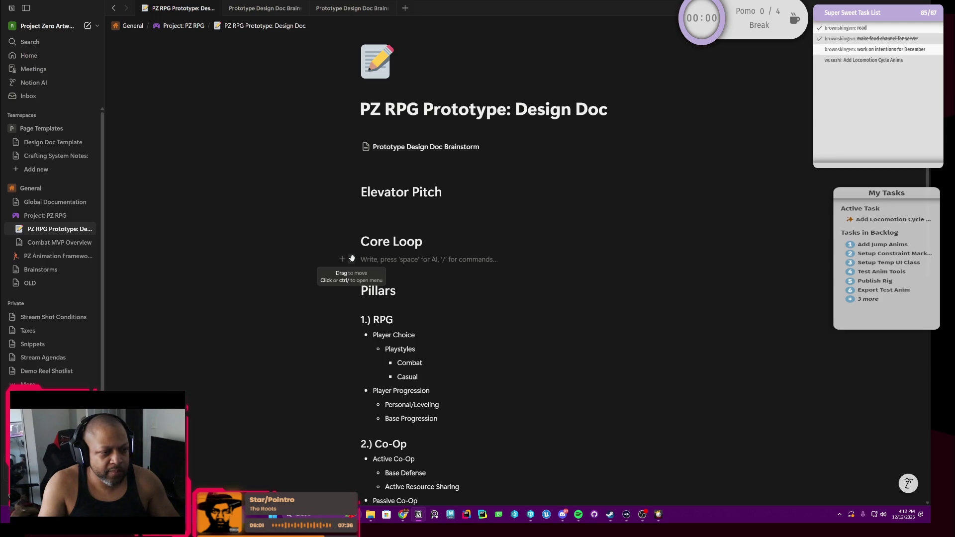
click(352, 258)
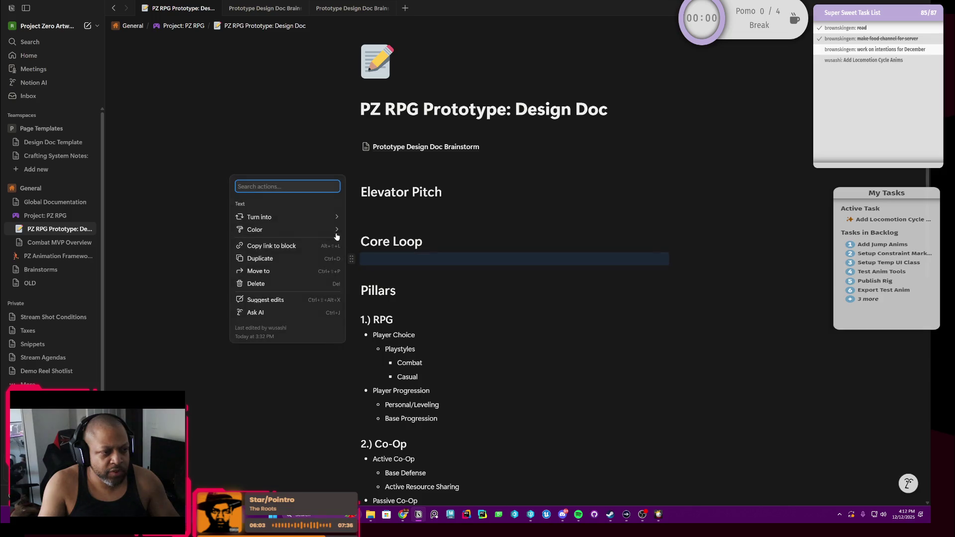
mouse_move(288, 216)
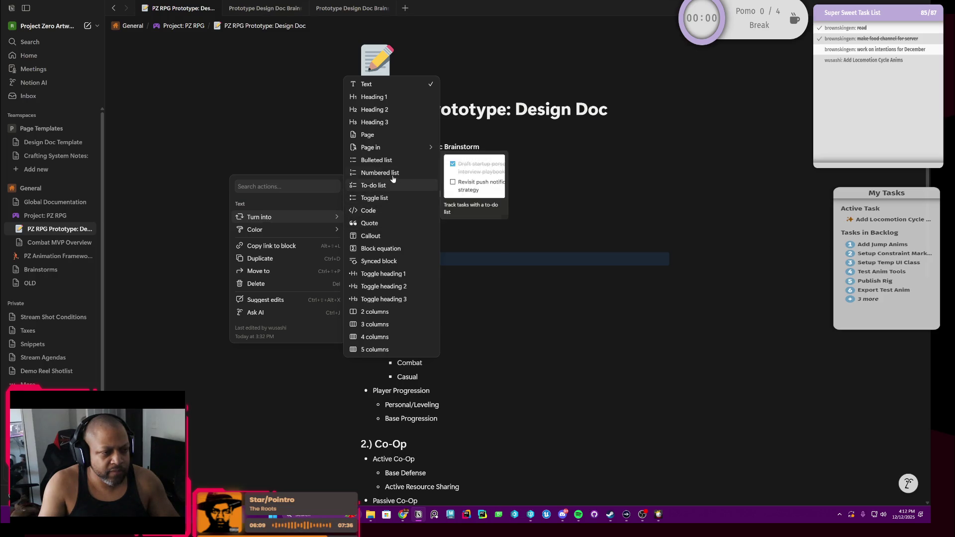
click(375, 109)
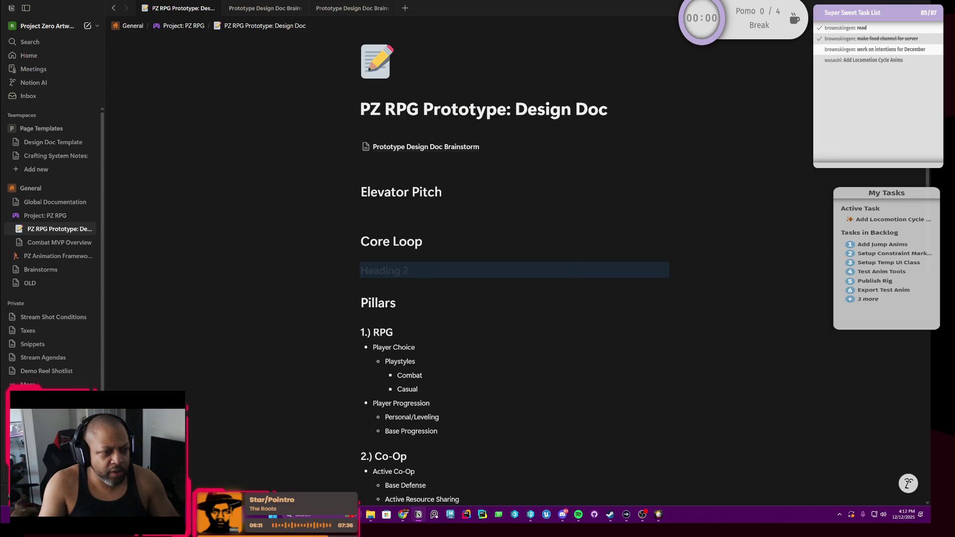
text(Combat Loop)
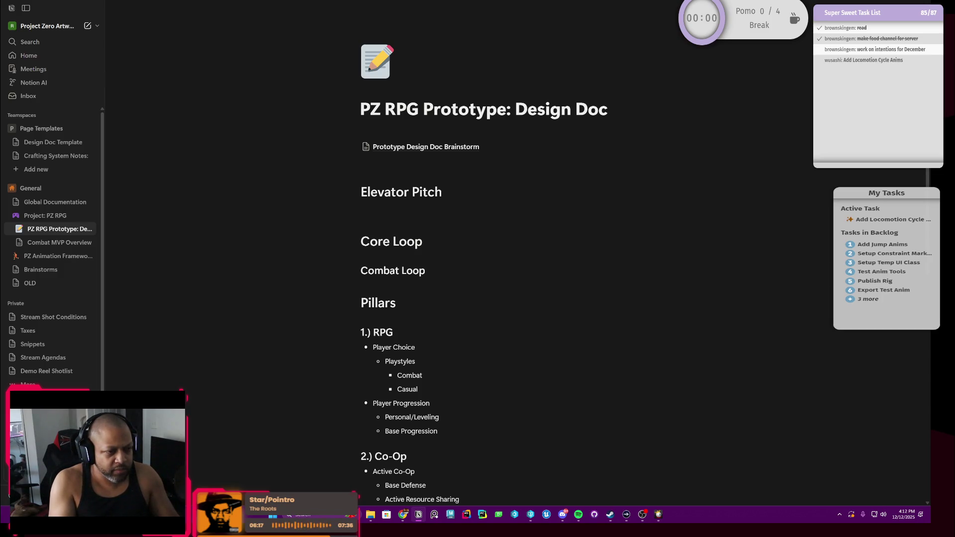
Step: Start an empty numbered list beneath the Combat Loop heading
key(Return)
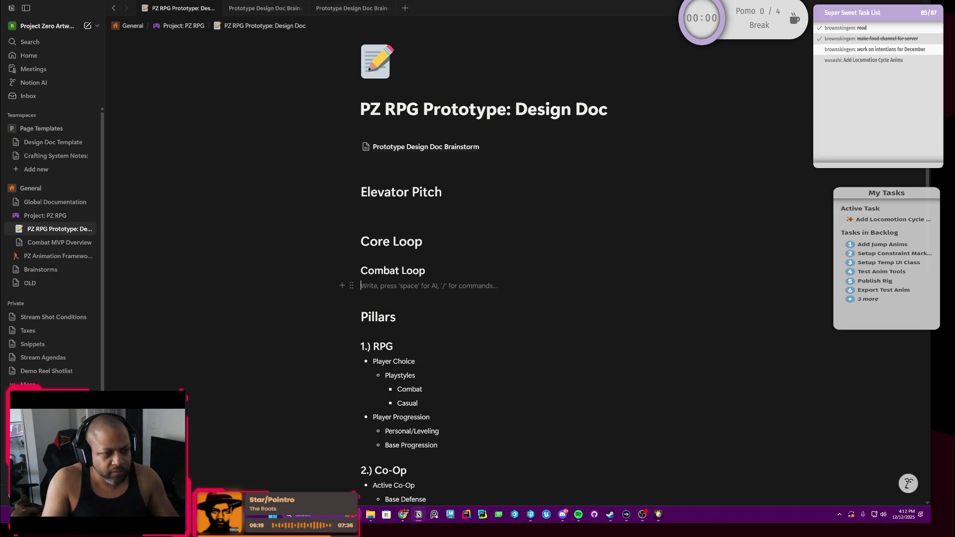
click(352, 286)
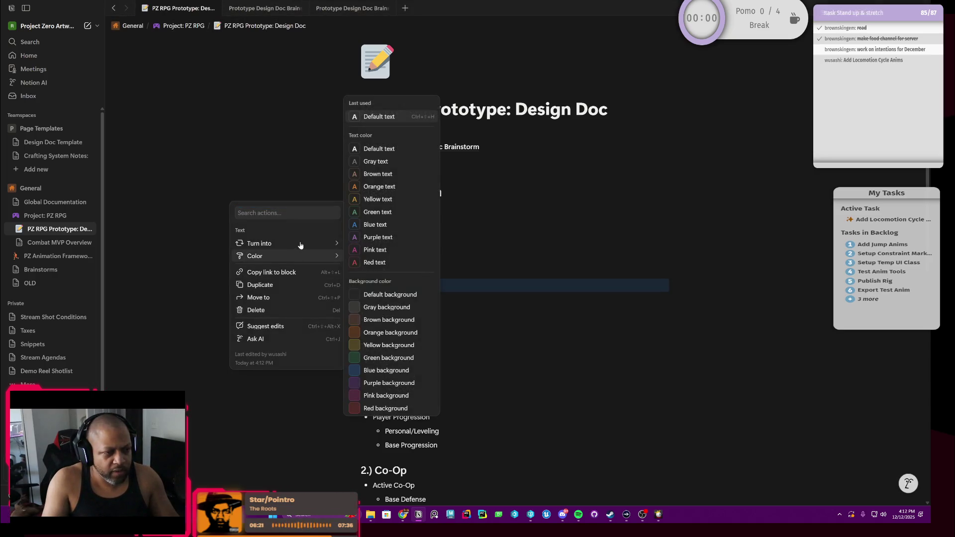
mouse_move(258, 244)
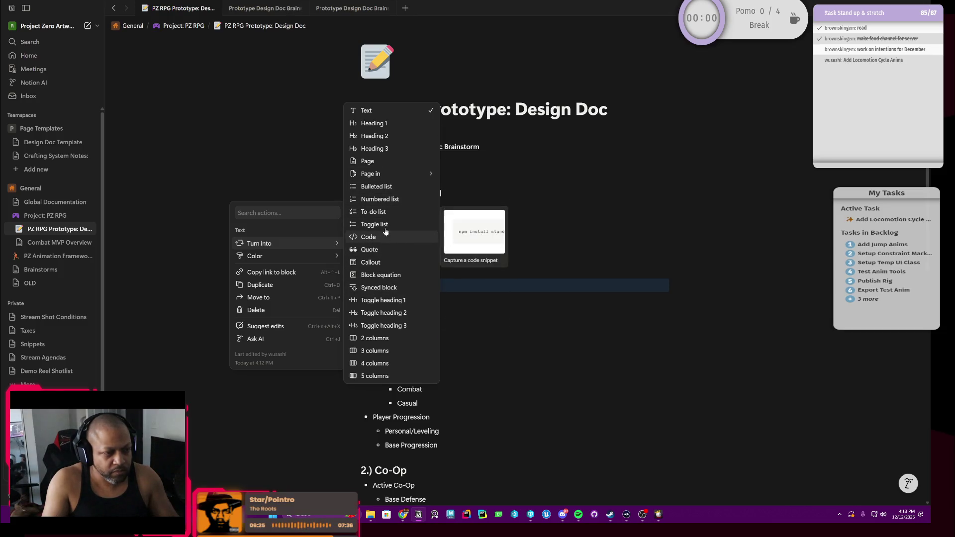
click(389, 202)
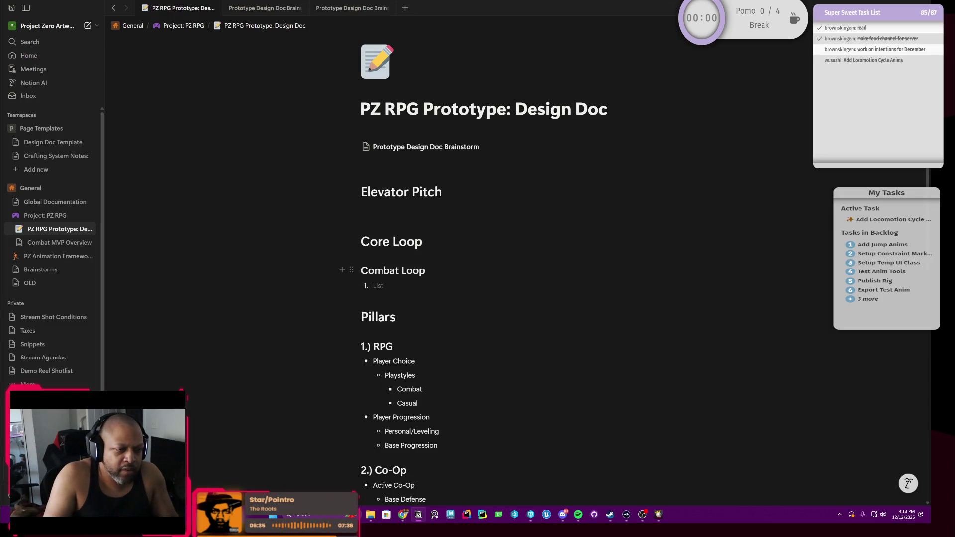
text(MPV)
Step: Select and deselect the Combat MPV Loop heading text from the empty list item below
key(Down)
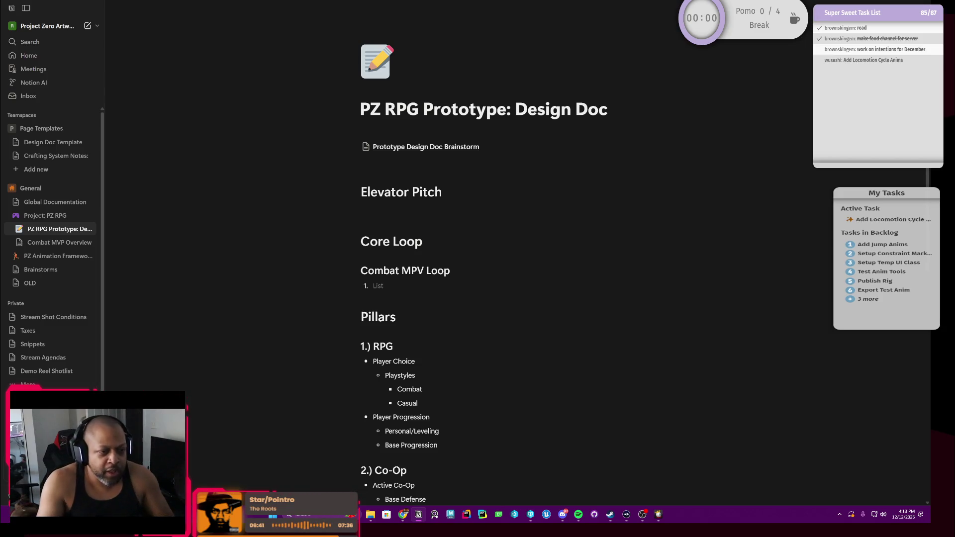
key(shift+Up)
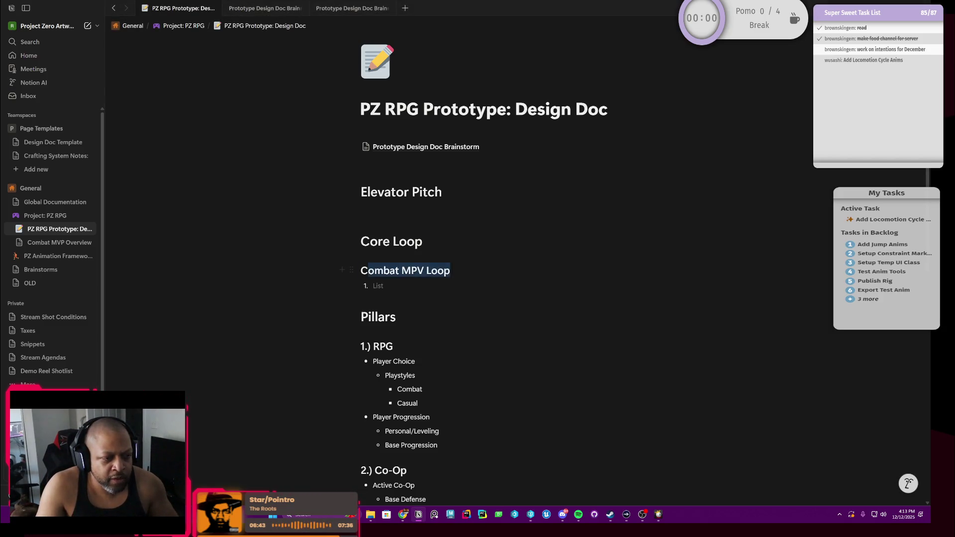
key(Down)
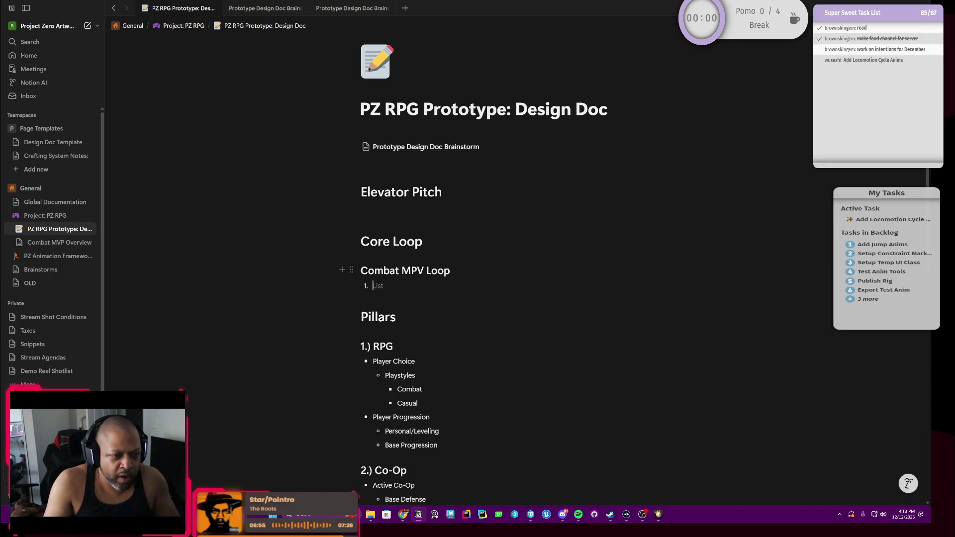
key(shift+Up)
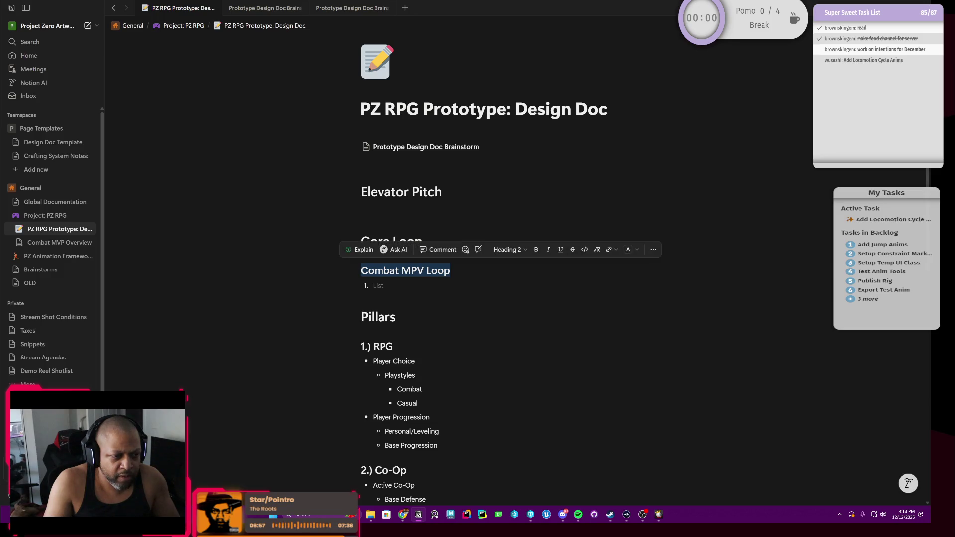
key(shift+Down)
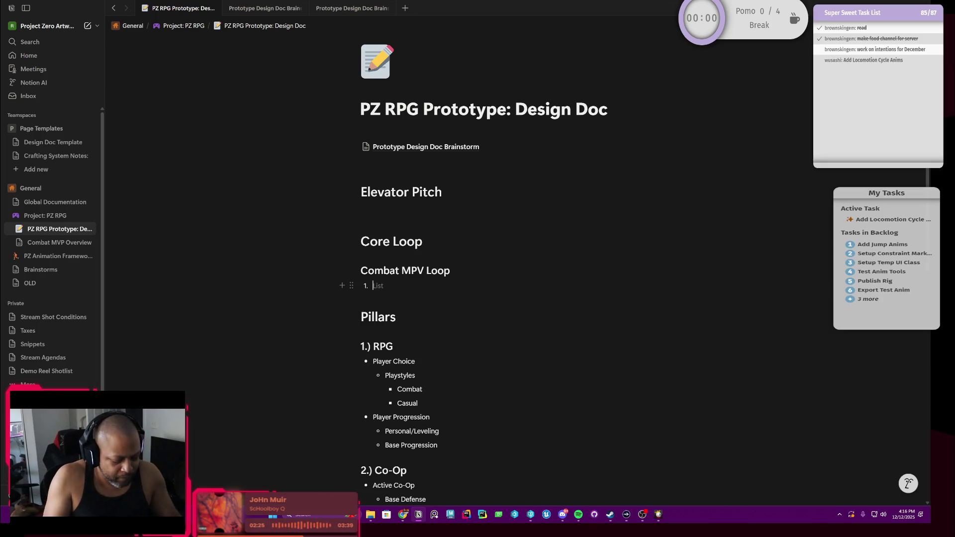
text(Prepare)
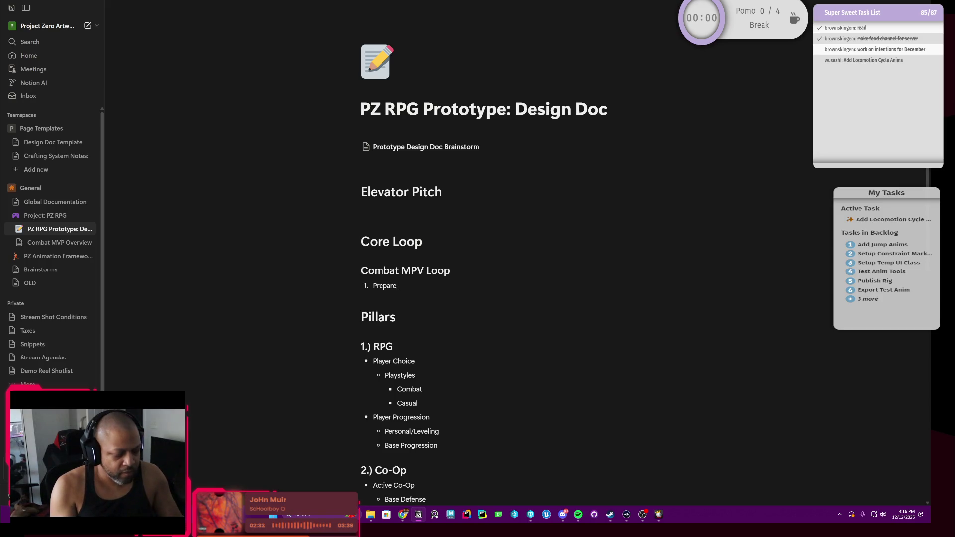
Step: Add a second numbered step after Prepare and try a nested sub-item, then remove it
key(Return)
text(Defend)
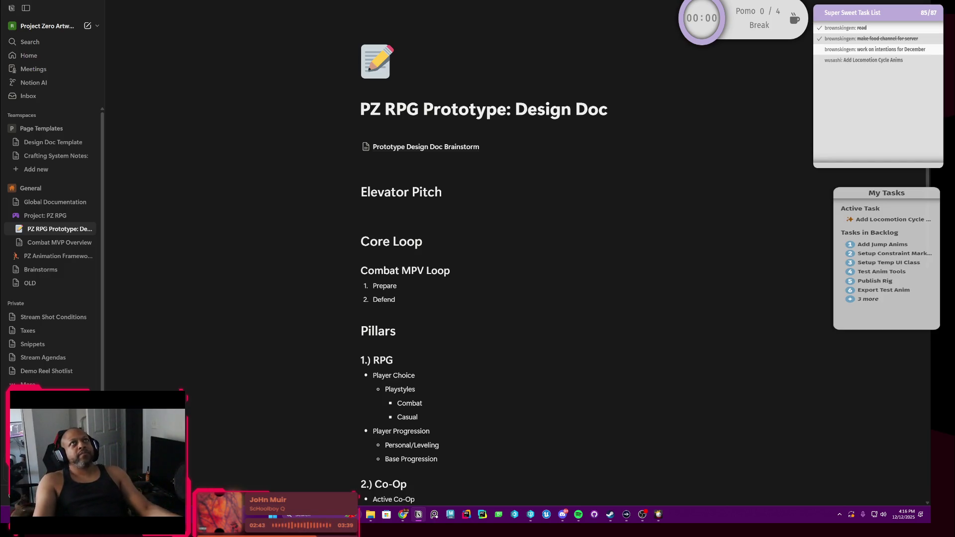
key(Up)
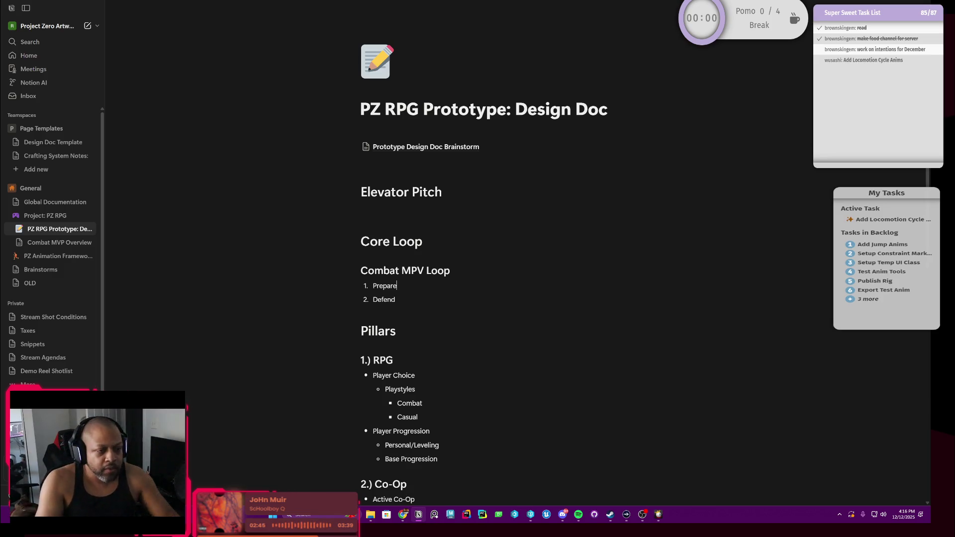
key(Return)
key(Tab)
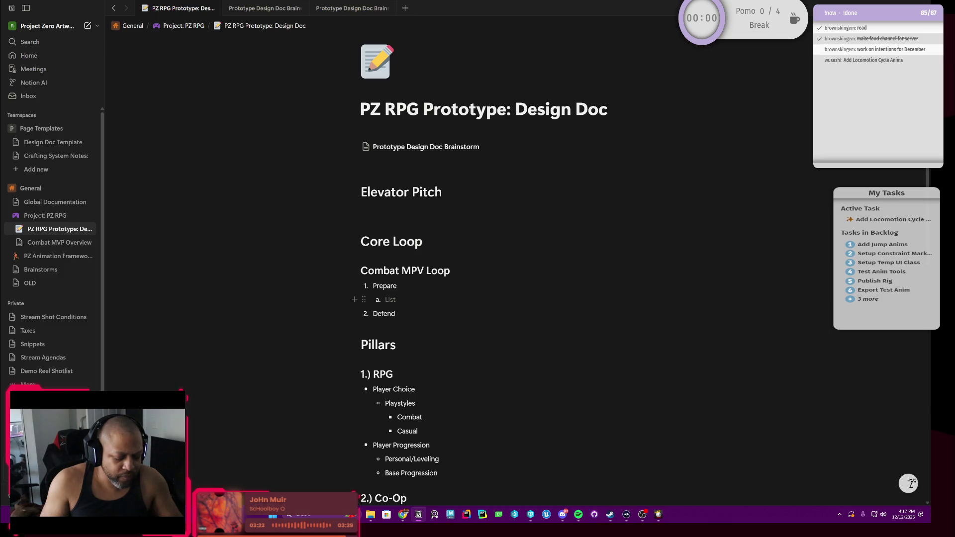
key(BackSpace)
key(BackSpace)
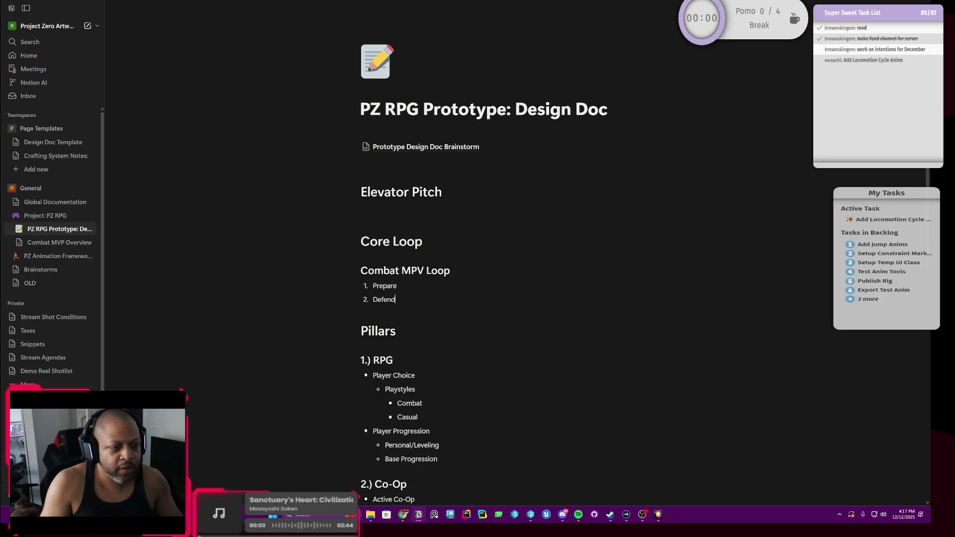
Step: End the list after Defend with a plain line and review the Prepare/Defend steps
key(Return)
key(Return)
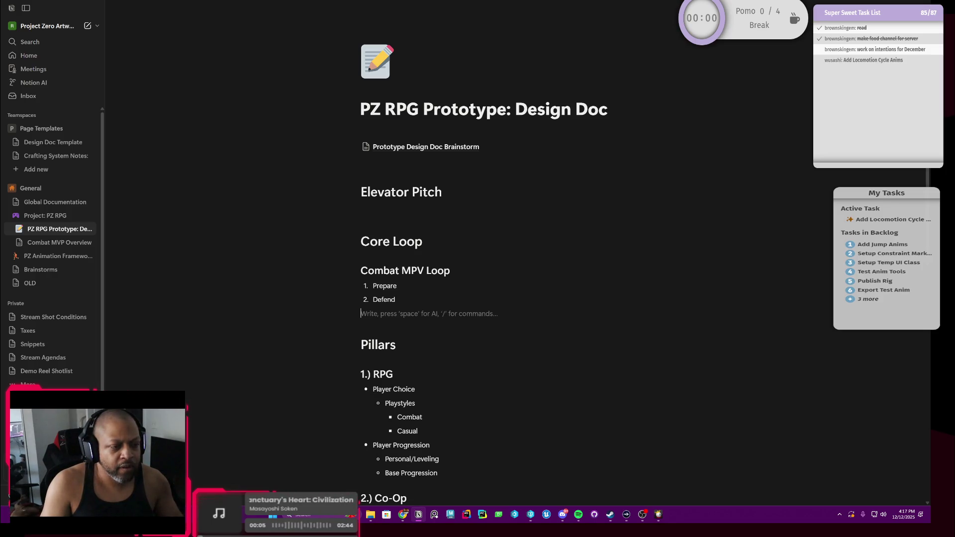
key(Return)
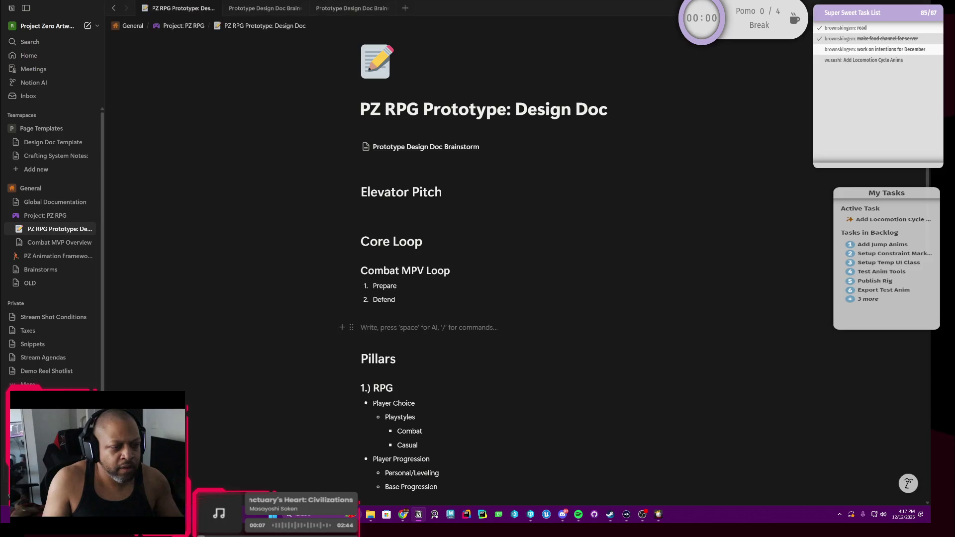
click(383, 286)
mouse_move(391, 286)
mouse_down()
mouse_move(373, 286)
mouse_move(373, 299)
mouse_up()
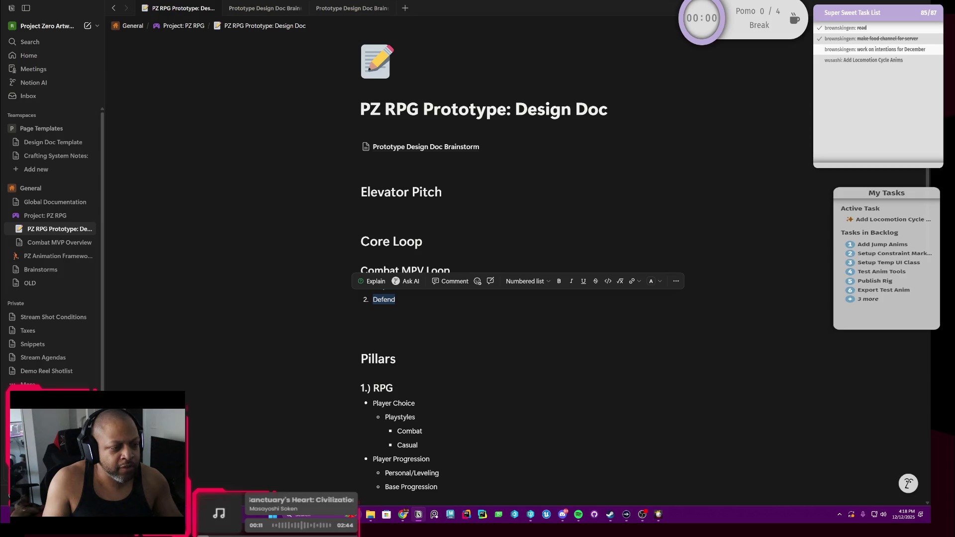
key(Right)
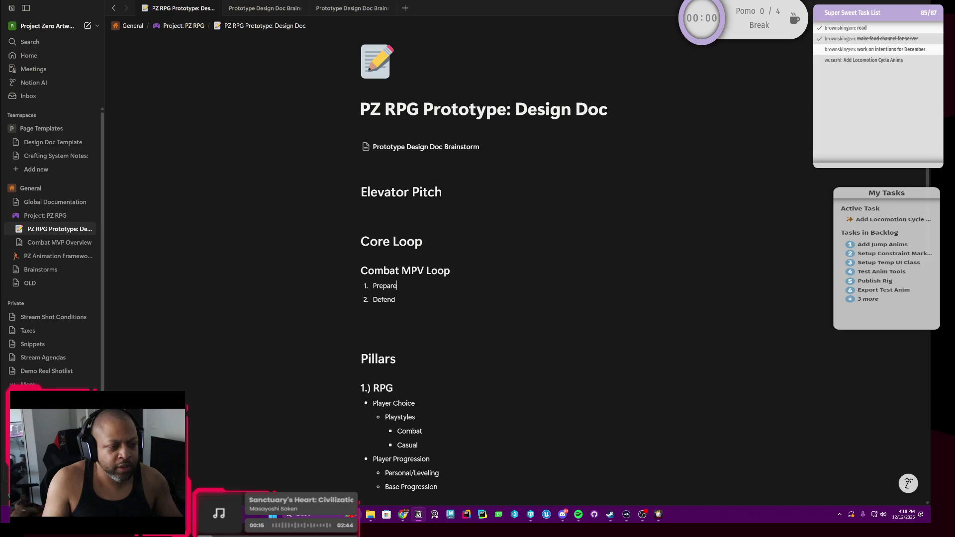
Step: Insert a new empty item above Prepare in the Combat MPV Loop list
key(Down)
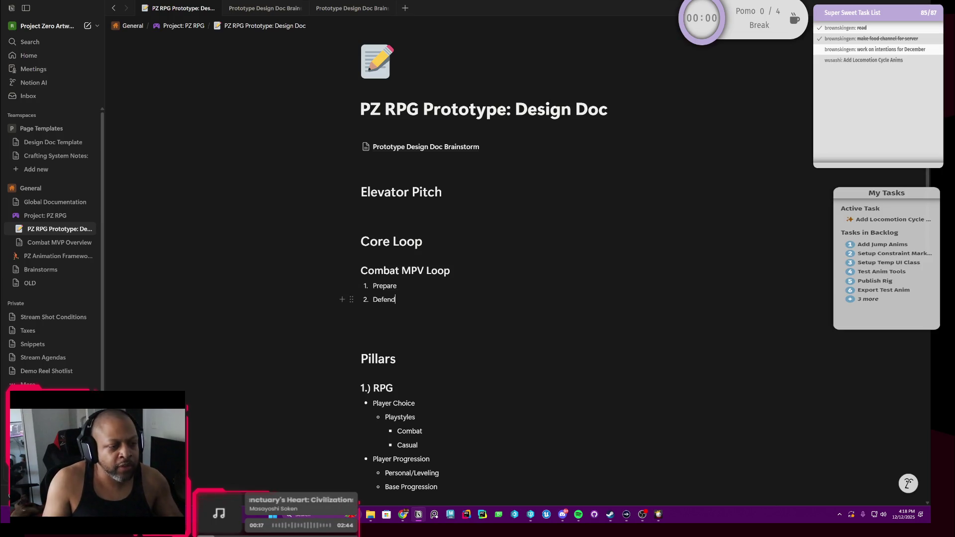
key(Up)
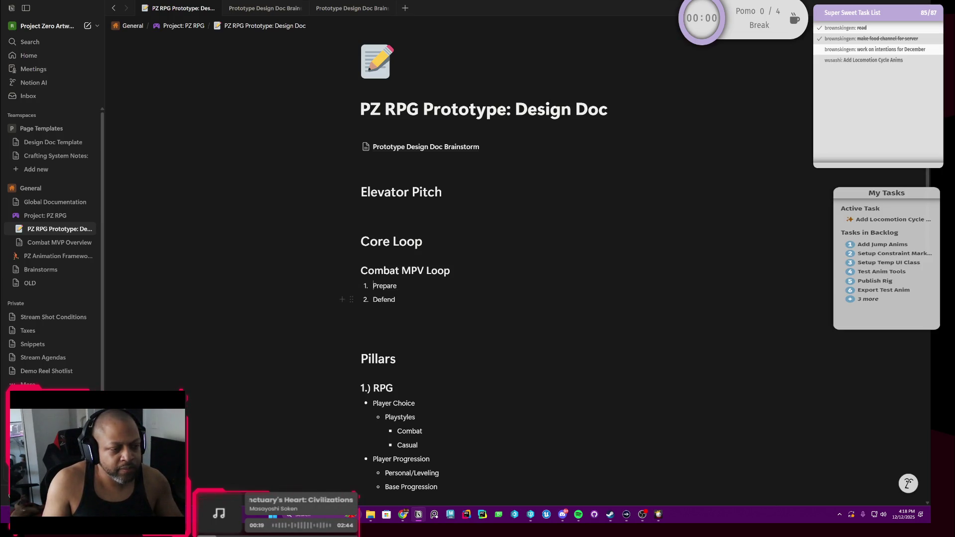
key(Return)
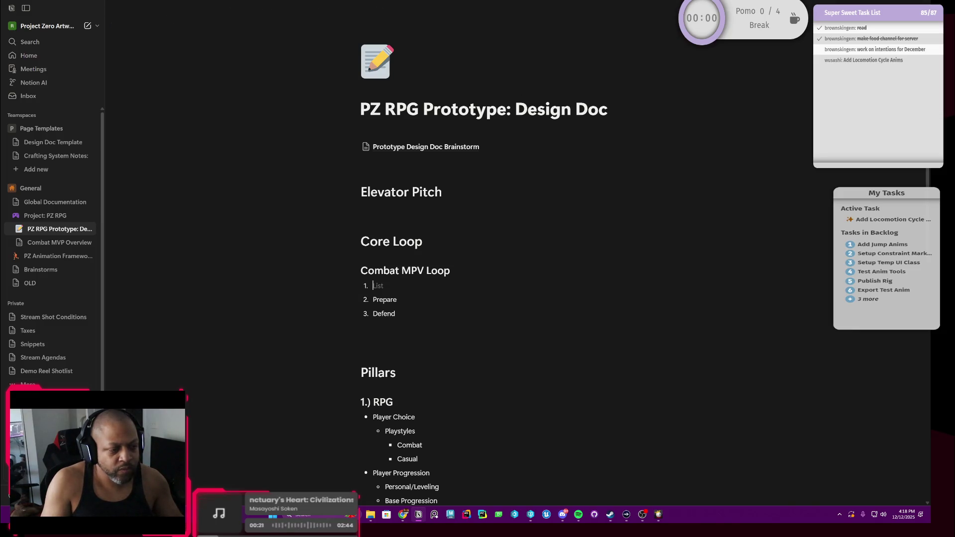
Step: Make '10 Rounds of Tower Defense' a plain line and start a nested sub-step under Prepare
key(BackSpace)
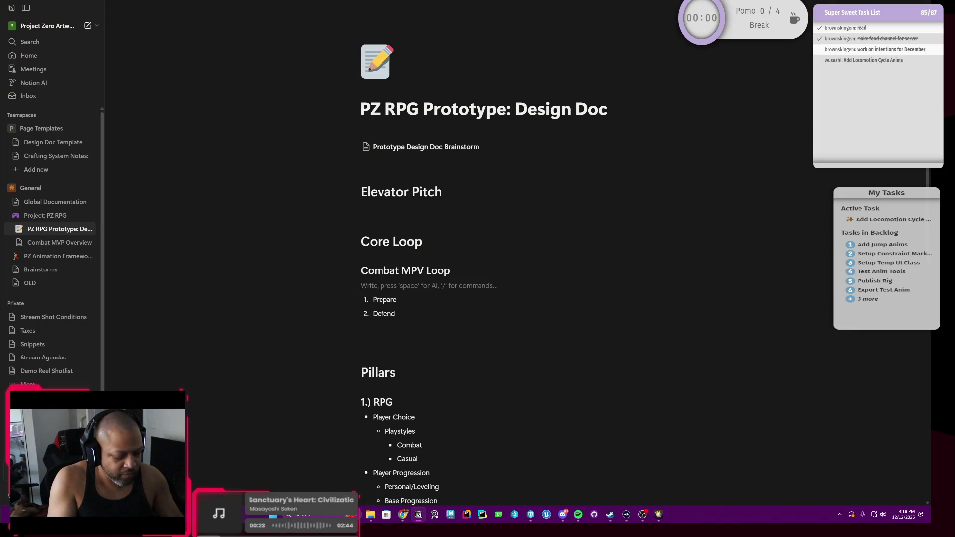
text(1)
text(Rounds of Tower Defense)
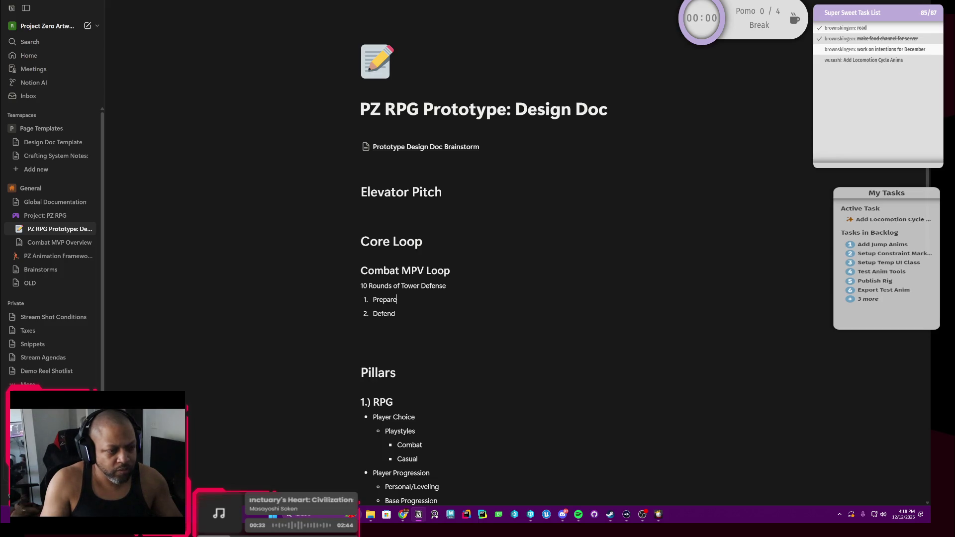
key(Return)
key(Tab)
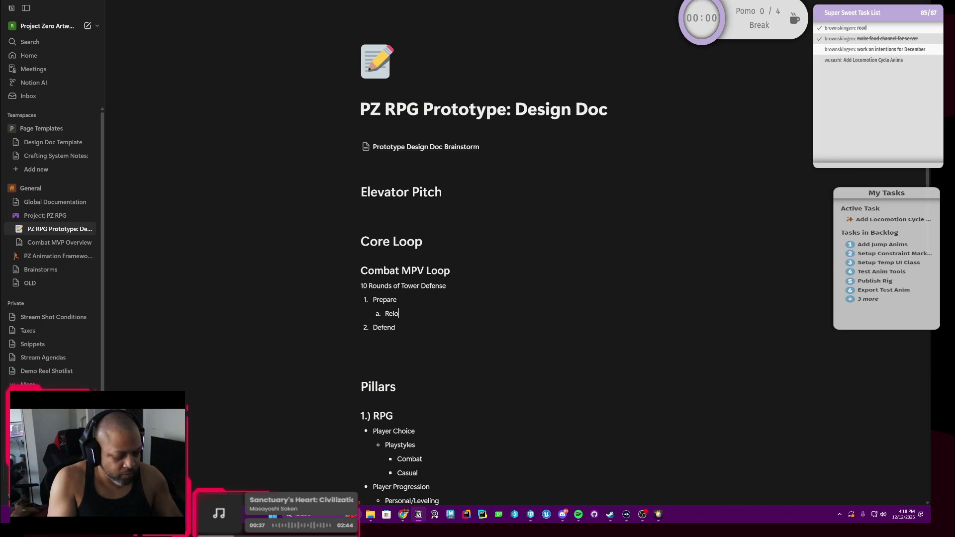
text(Weapons)
Step: List Reload Weapons and Position for the next wave under Prepare, then start a Defend sub-step
key(Return)
text(Position for the nex)
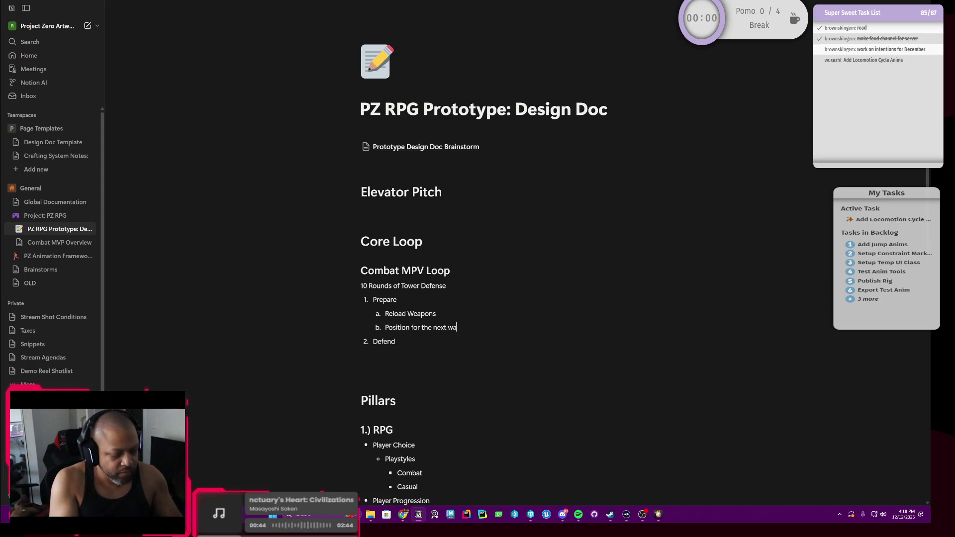
text(t wave)
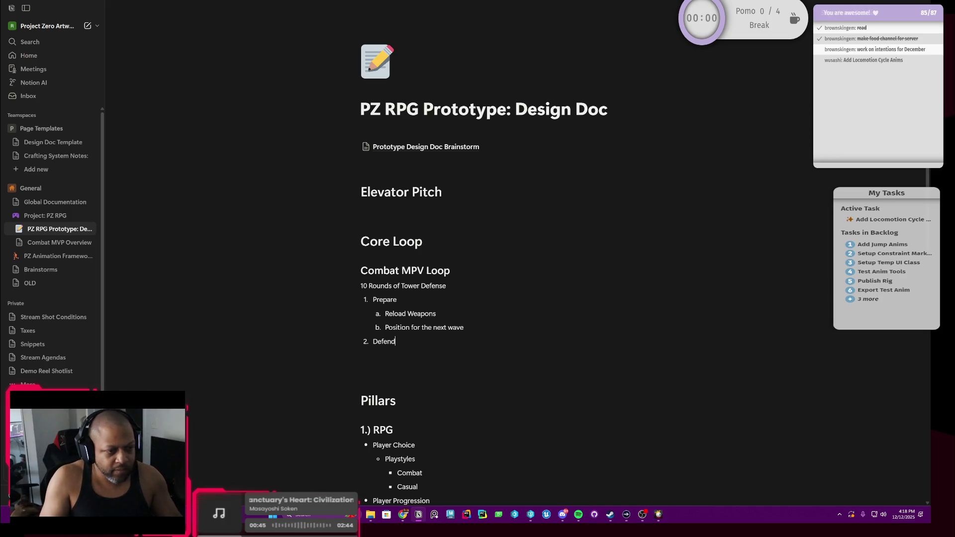
key(Down)
key(Return)
key(Tab)
text(K)
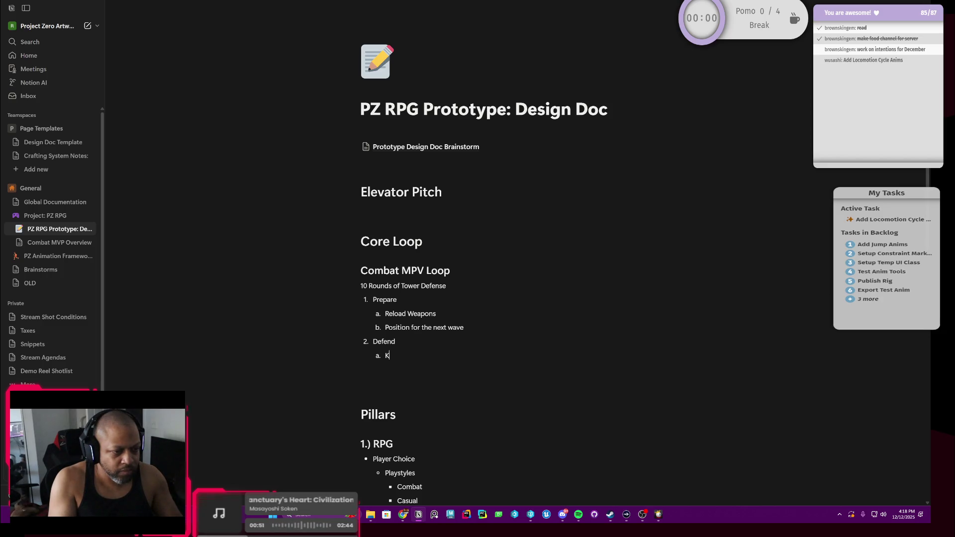
text(illK)
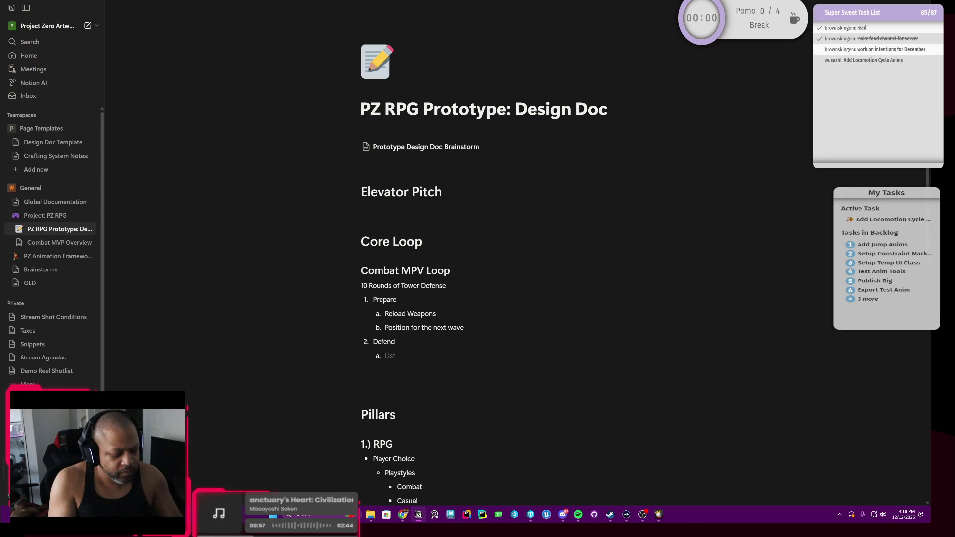
text(Defeat the )
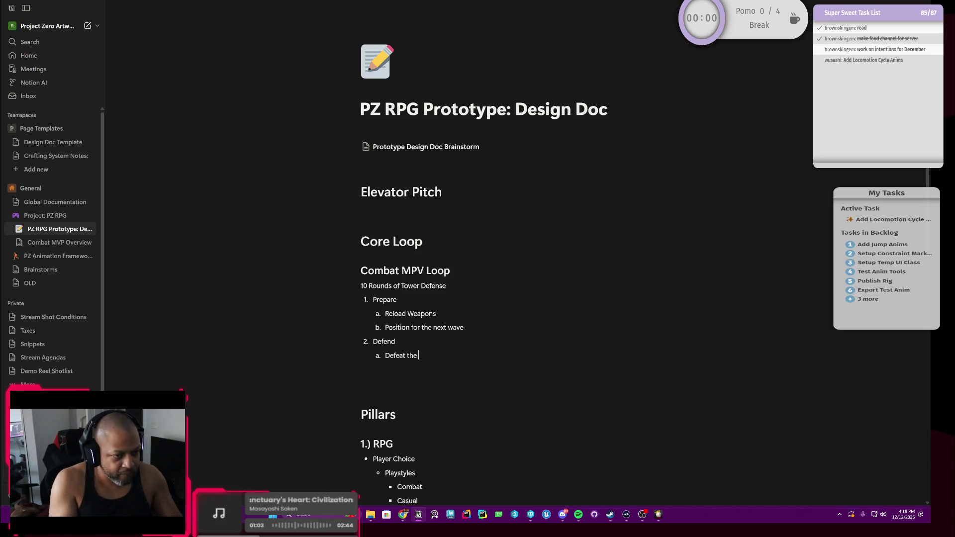
text(wave of enemie)
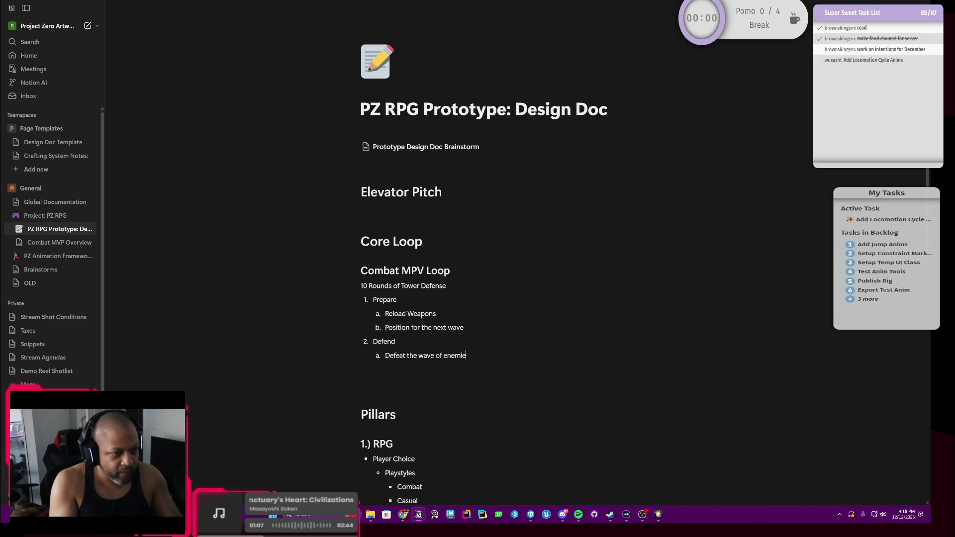
text(s wh)
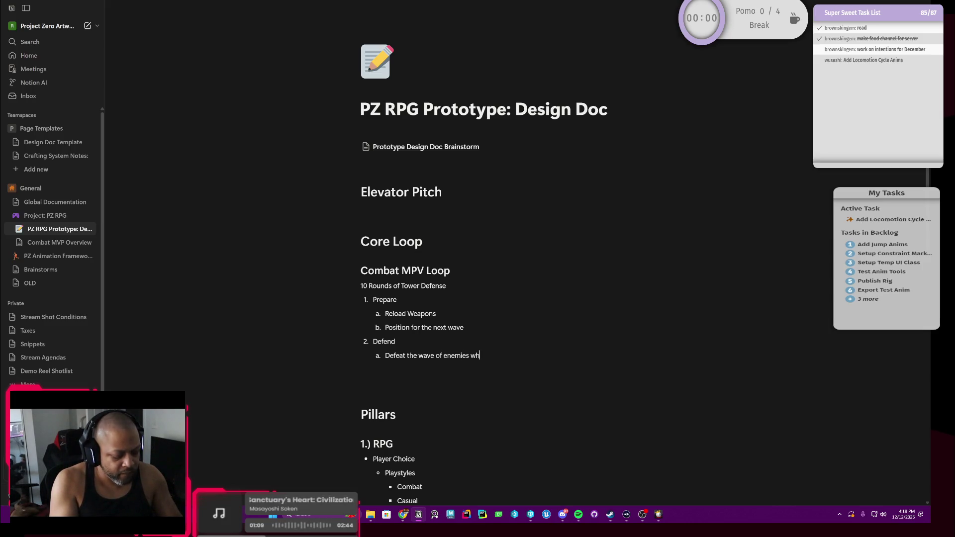
text(ile preventing them from )
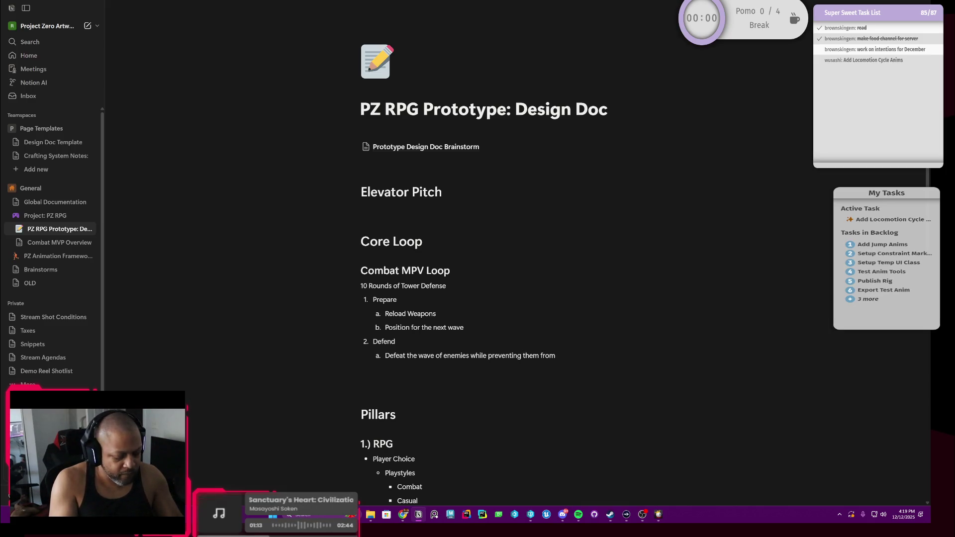
text(destro)
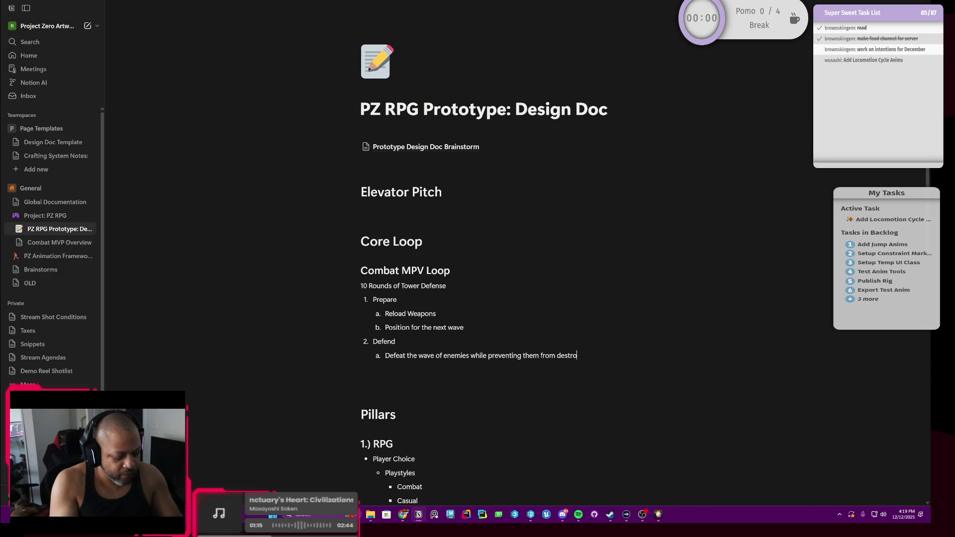
text(ying you base)
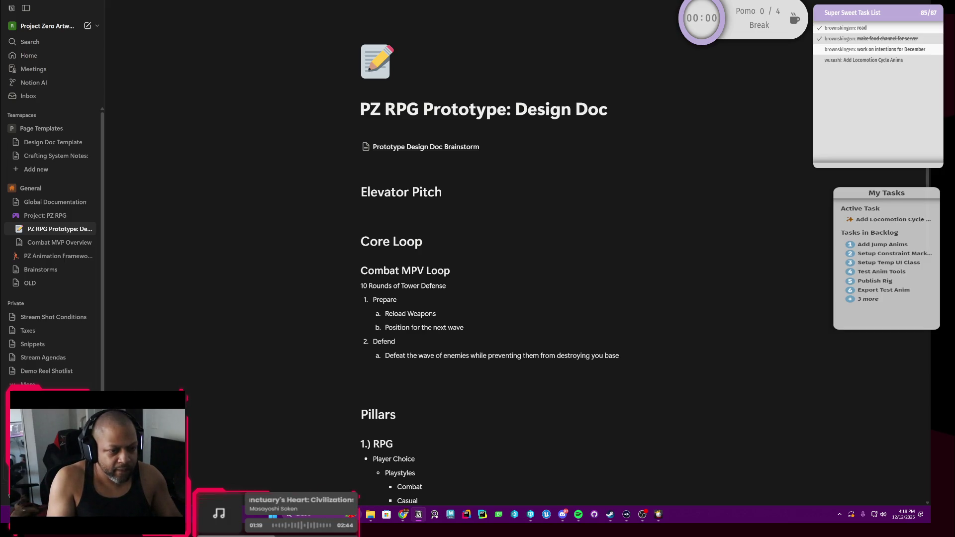
text('s)
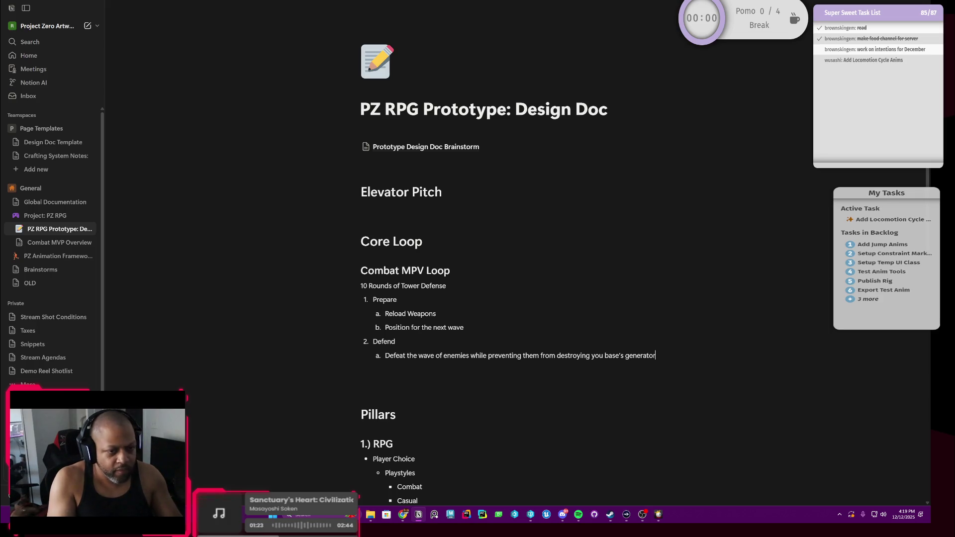
Step: Add a second sub-step under Defend for preventing enemies from destroying structures
key(Return)
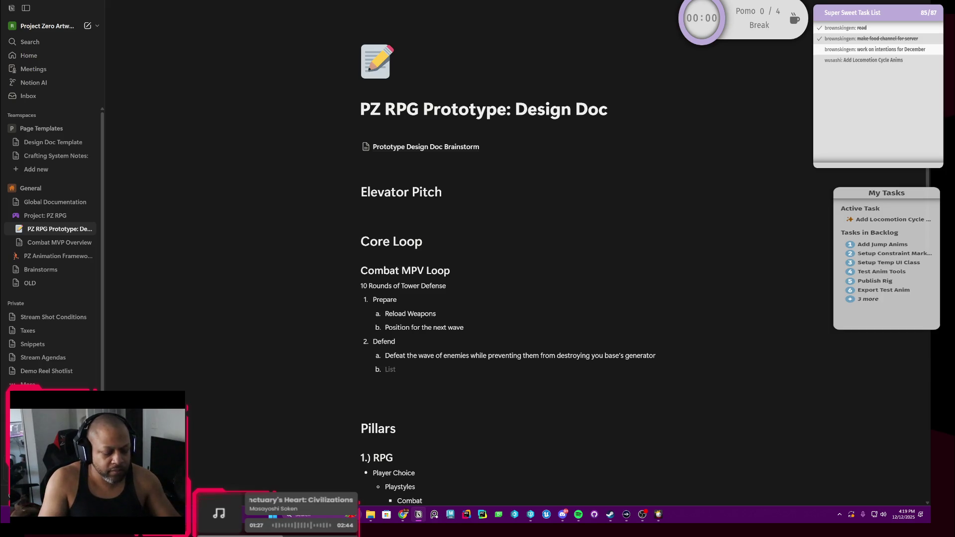
text(Prevent enemies from de)
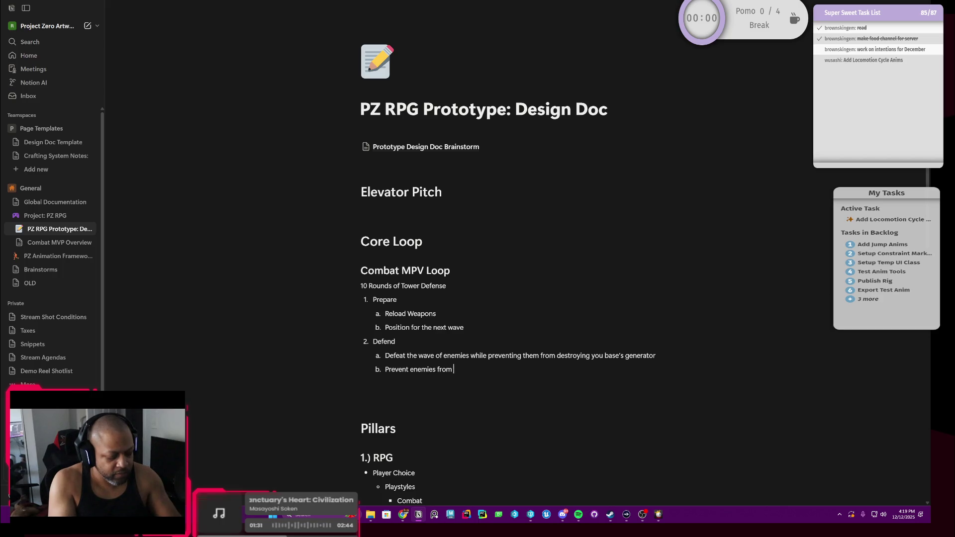
text(stroying your structures)
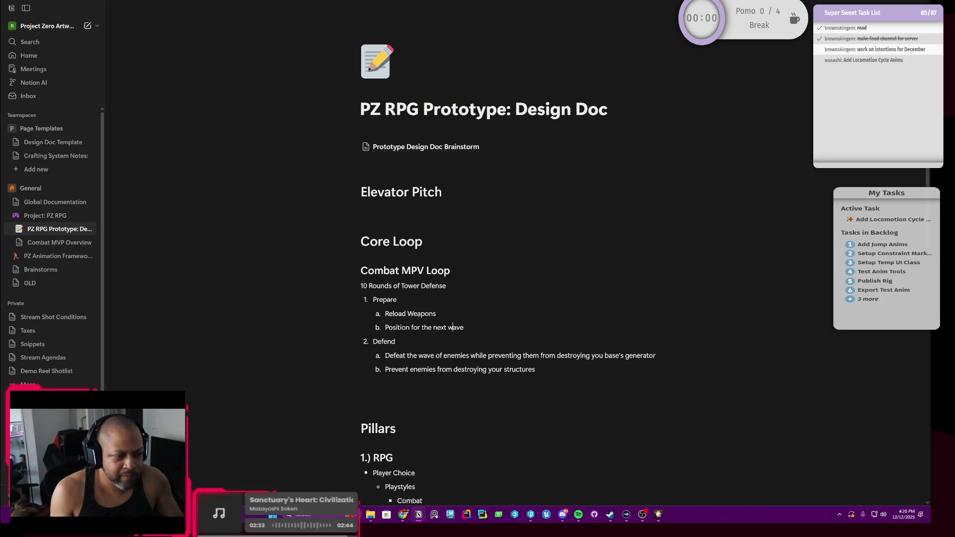
Step: Add 'Repair damaged base parts' as a third sub-step under Prepare
key(Return)
text(Repair)
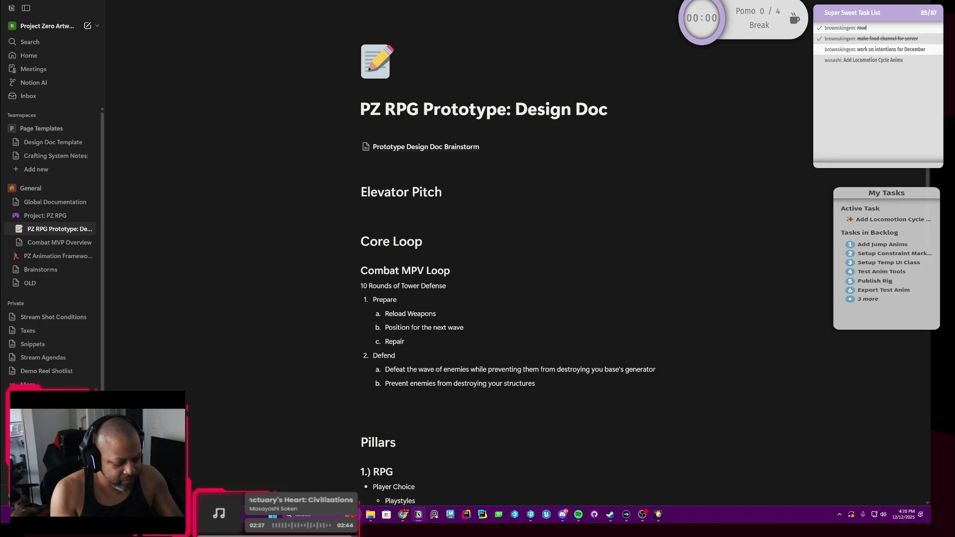
text( damaged )
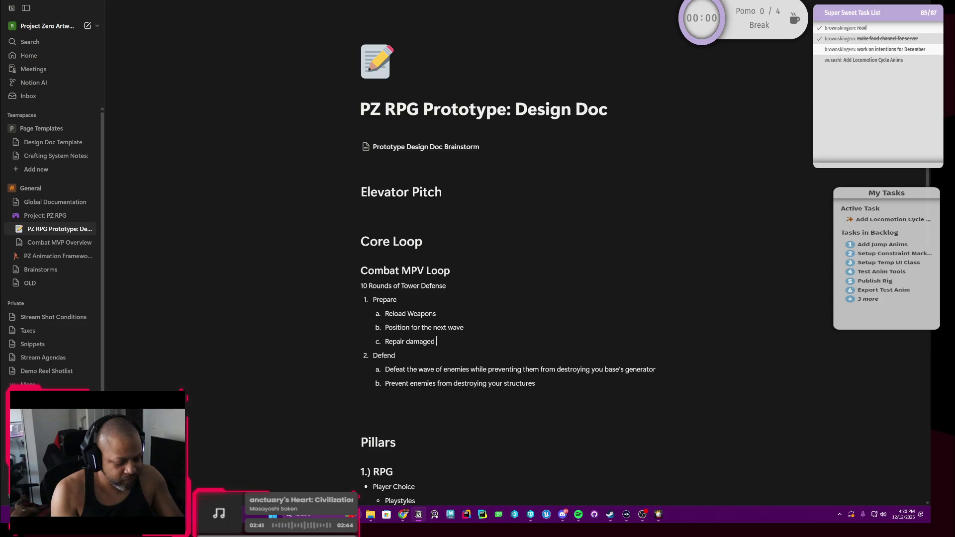
text(base)
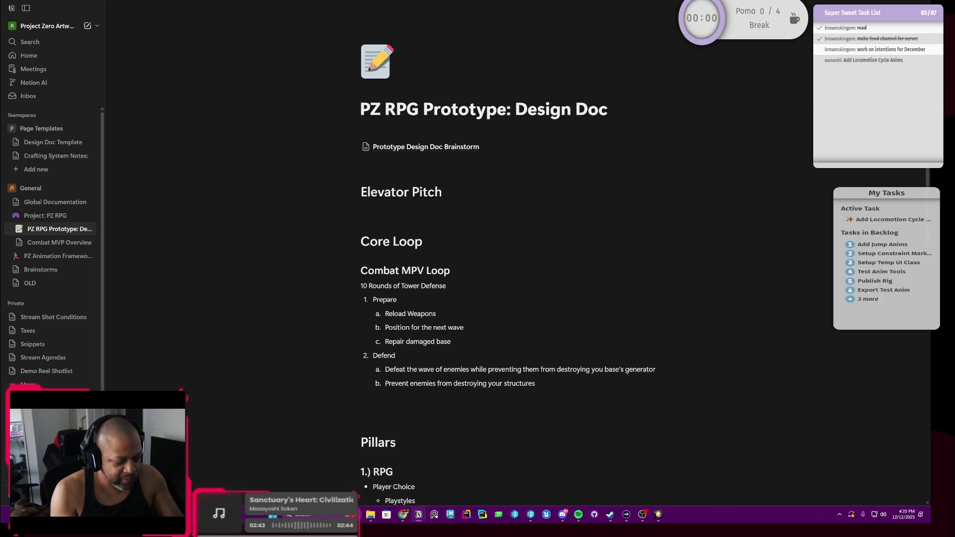
text( parts)
key(Down)
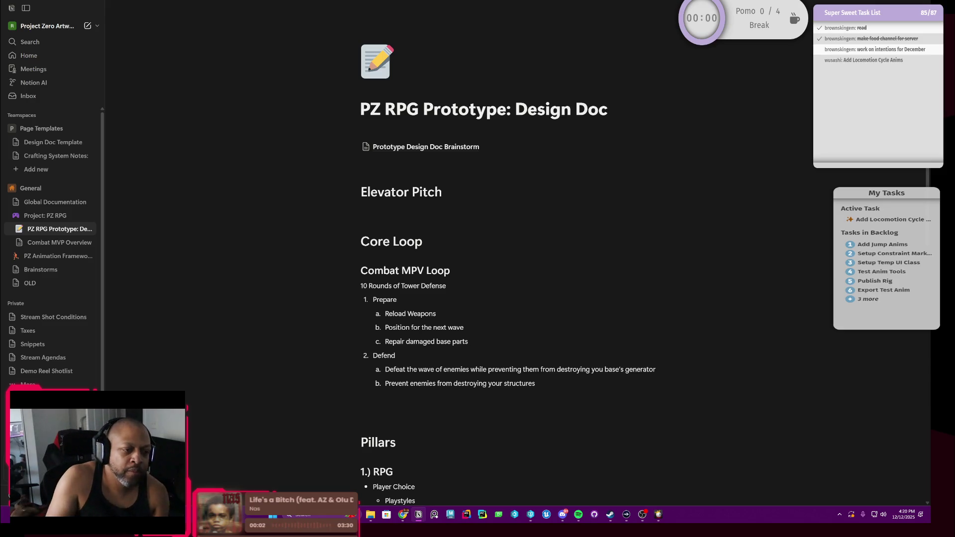
scroll(507, 299, down, 1)
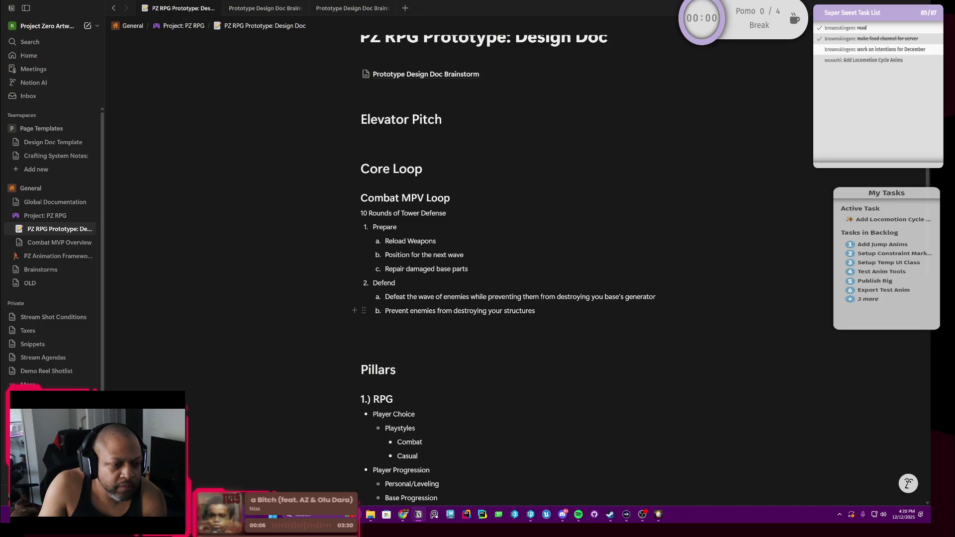
Step: Check the words parts and structures, then start a new line after the last Defend step
double_click(460, 268)
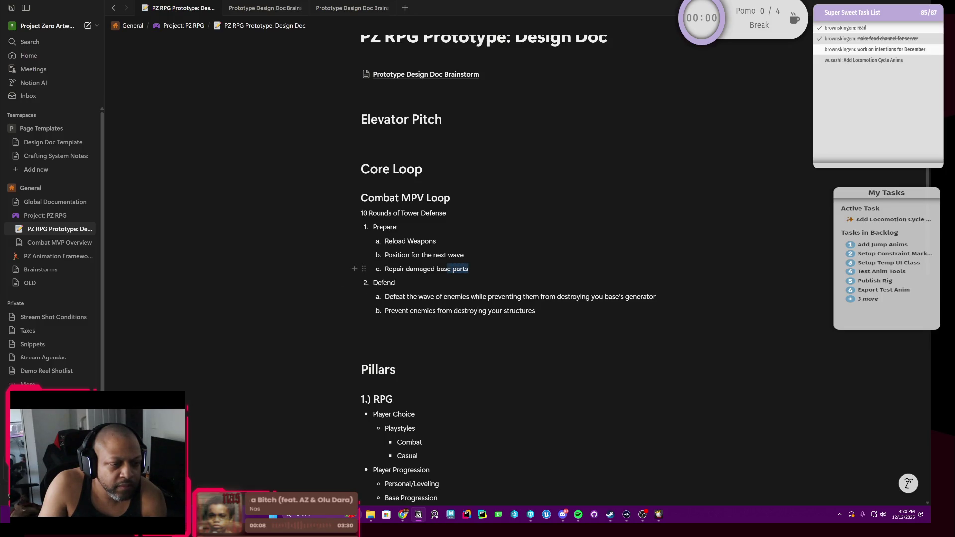
click(542, 311)
key(shift+Left)
key(shift+Left)
key(shift+Left)
key(shift+Left)
key(shift+Left)
key(shift+Left)
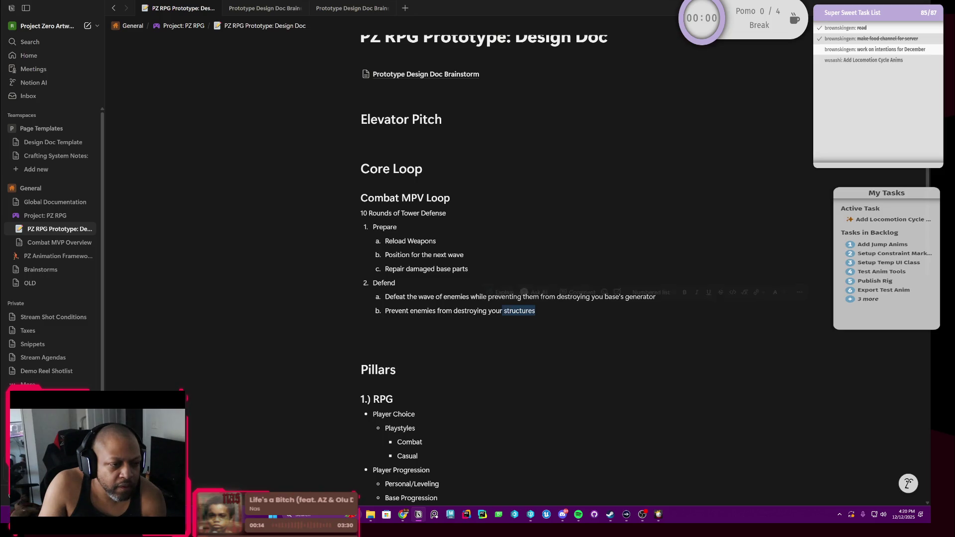
click(466, 268)
click(538, 310)
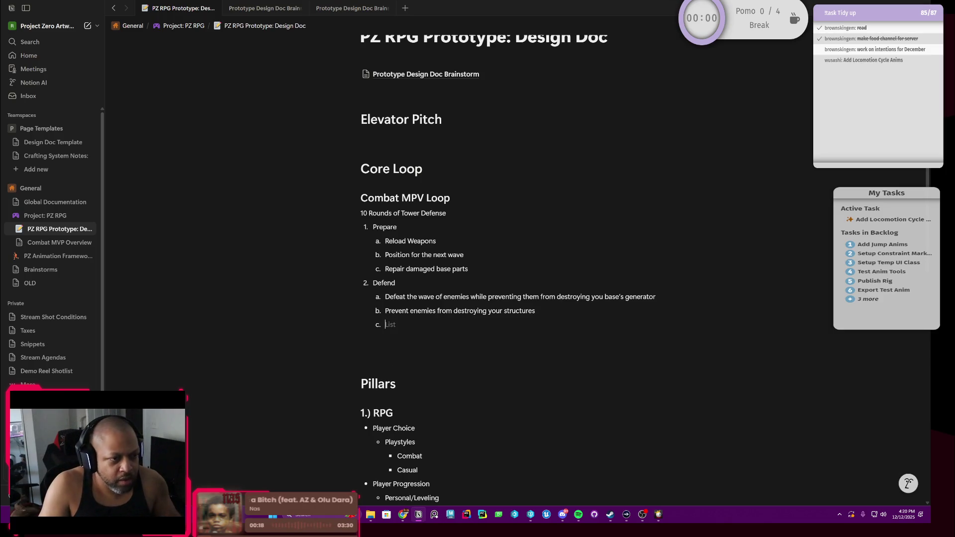
key(Return)
key(Return)
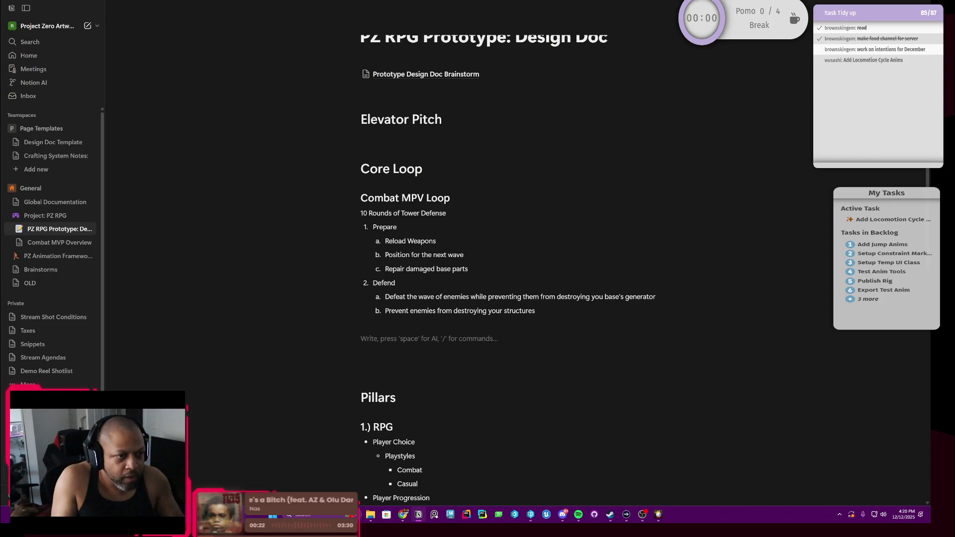
Step: Turn the empty paragraph into a Heading 2 reading Requirements with a line beneath it
click(383, 198)
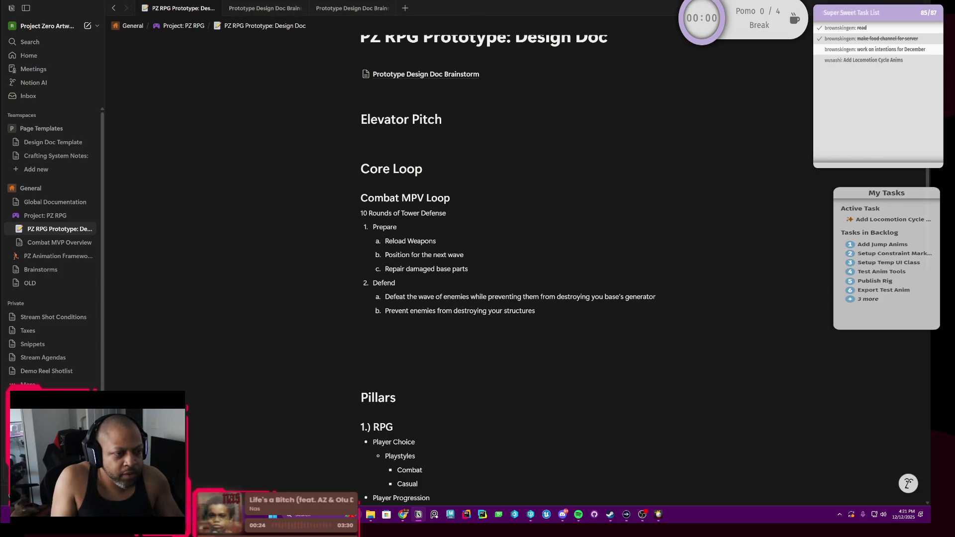
click(351, 338)
mouse_move(259, 296)
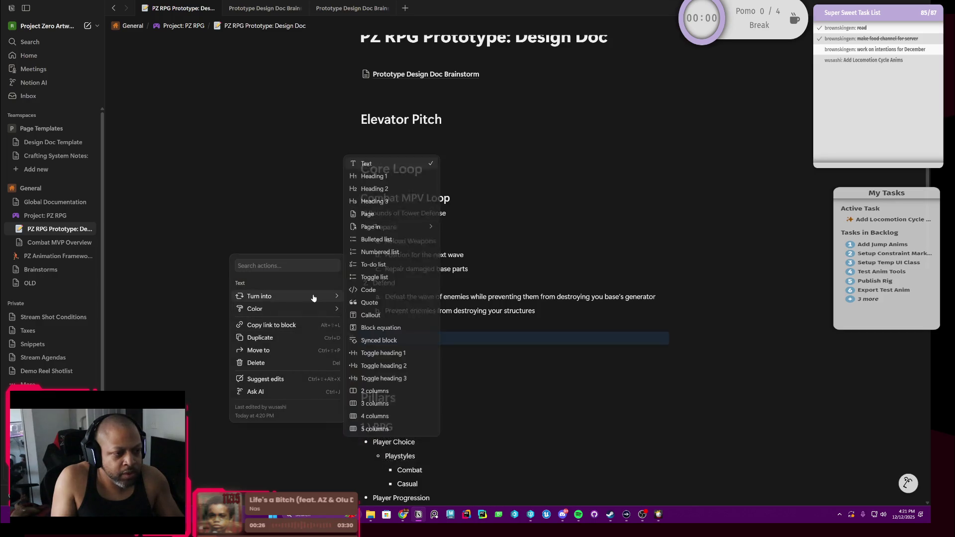
click(374, 189)
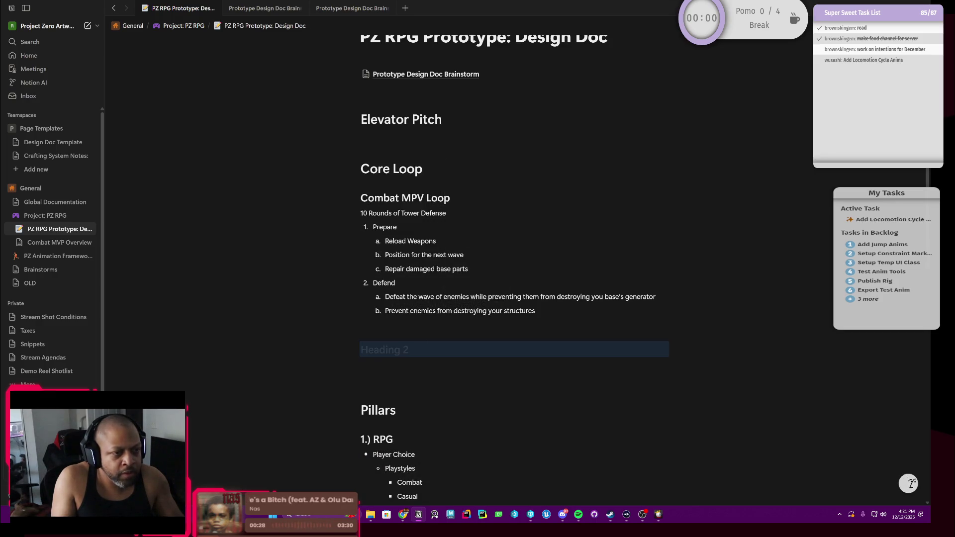
text(Requirements)
key(Return)
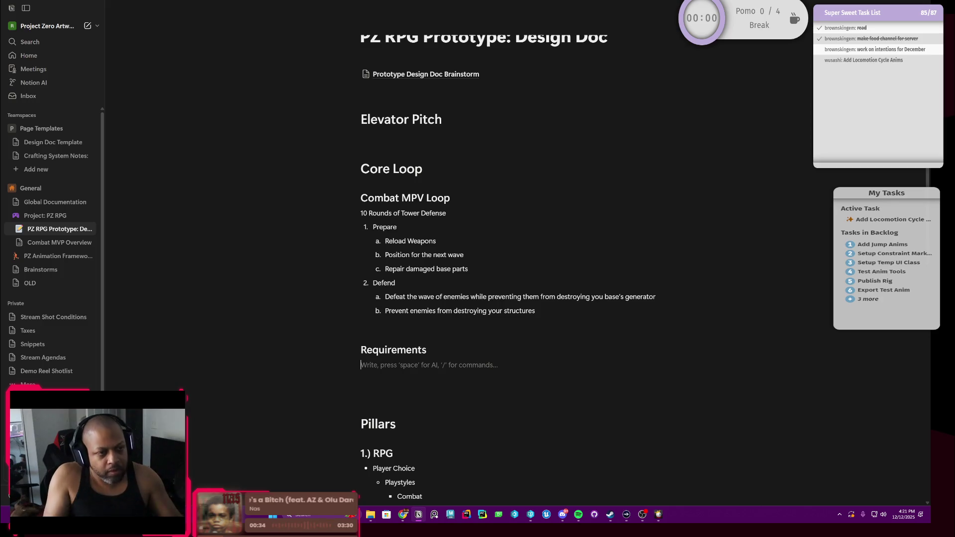
Step: Remove the stray word Loop from the heading and move up to the line under Elevator Pitch
key(BackSpace)
key(Home)
text(Loop)
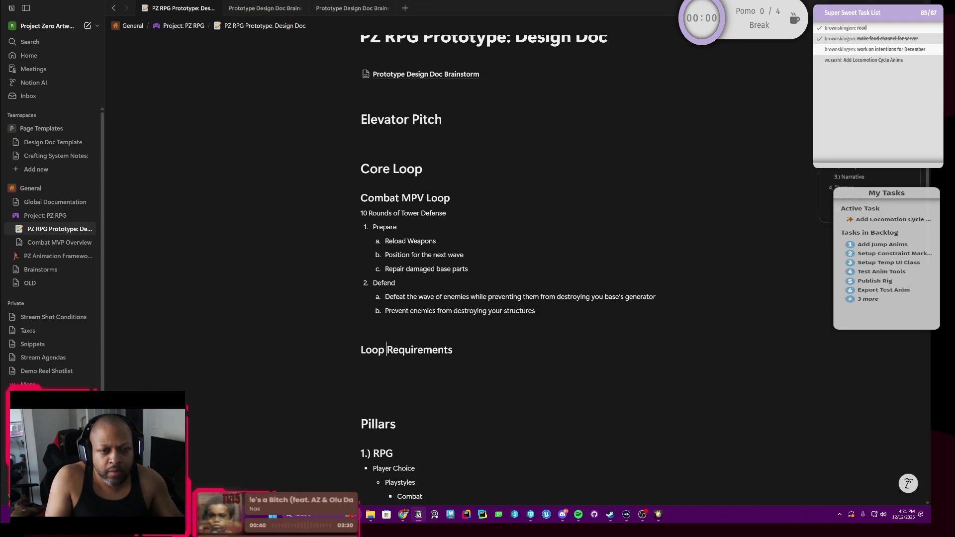
key(Down)
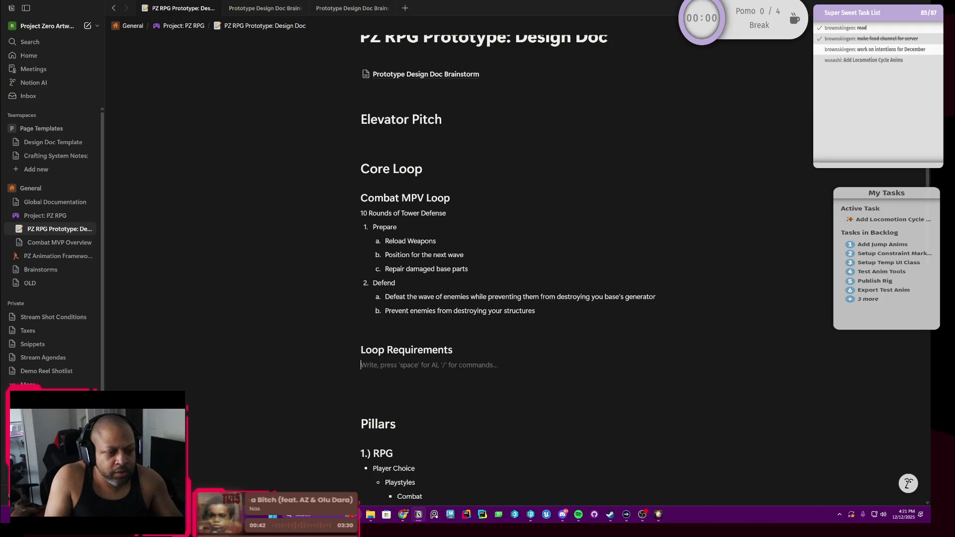
key(Up)
key(ctrl+Delete)
key(Down)
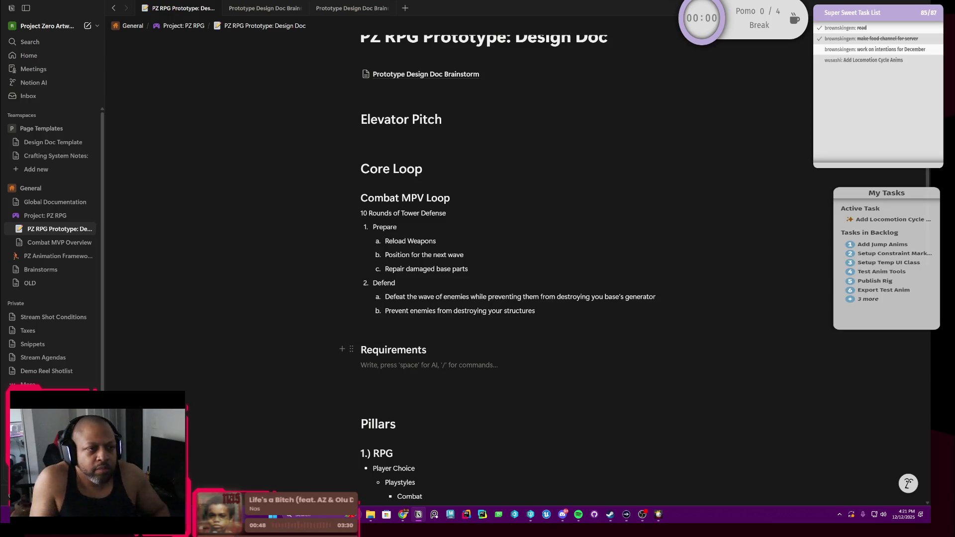
key(Up)
key(Up)
key(Up)
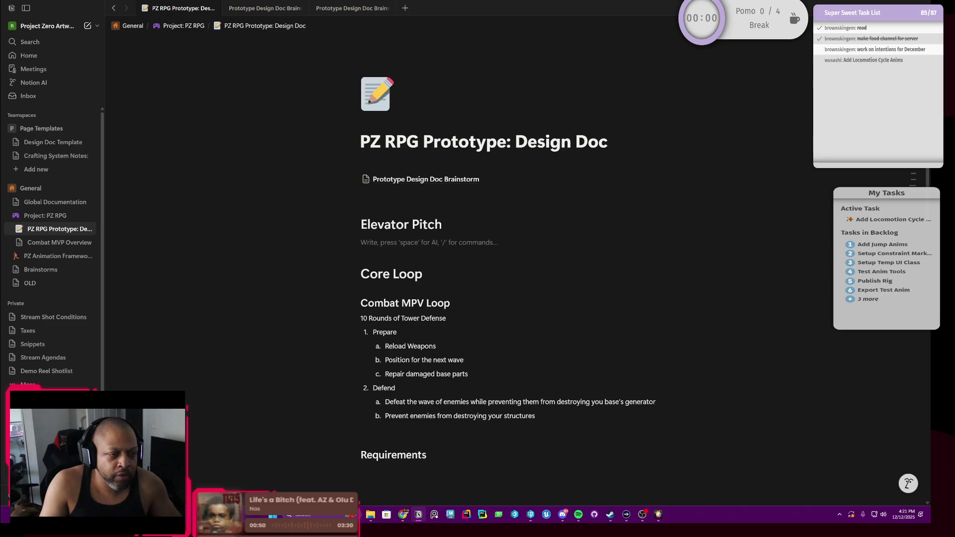
Step: Bring up the block actions for the empty line under Elevator Pitch and filter the search
click(346, 243)
mouse_move(258, 200)
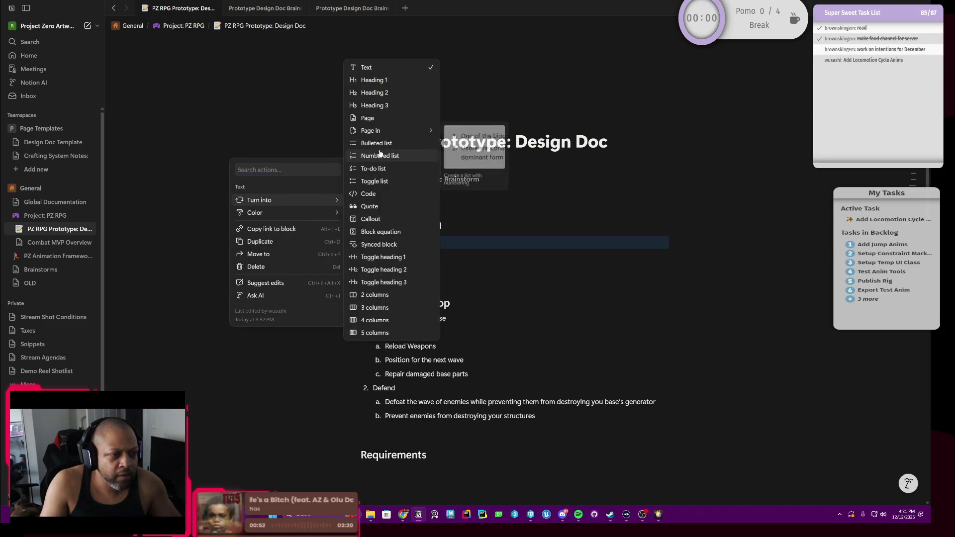
click(305, 170)
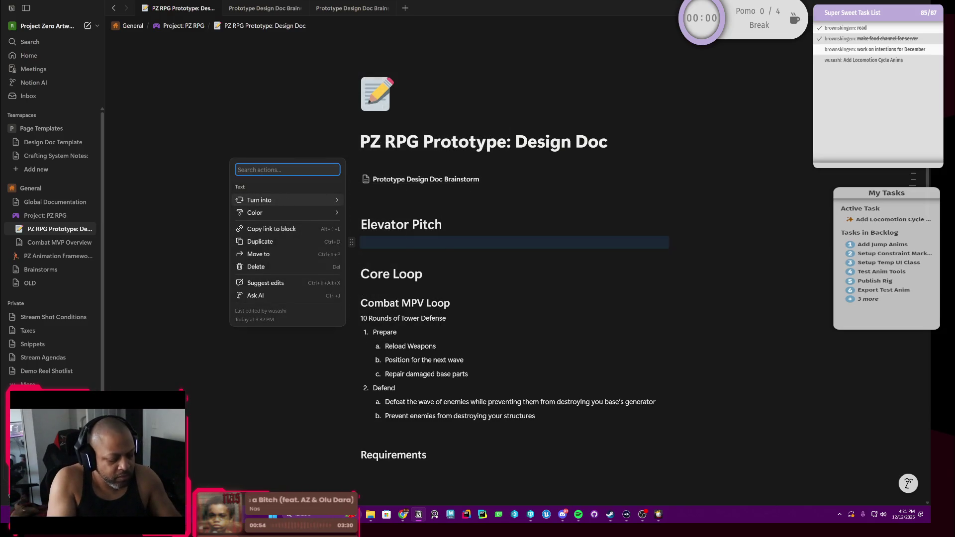
text(di)
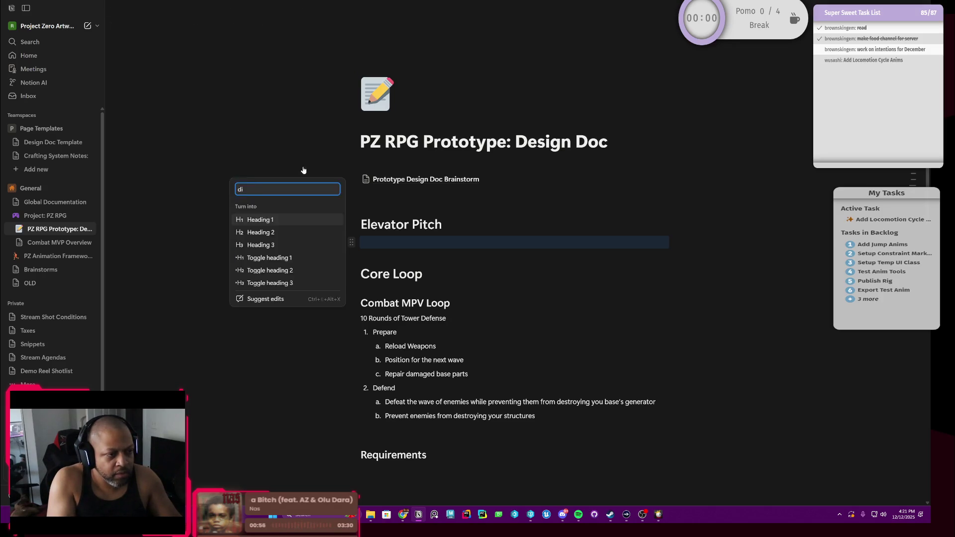
key(BackSpace)
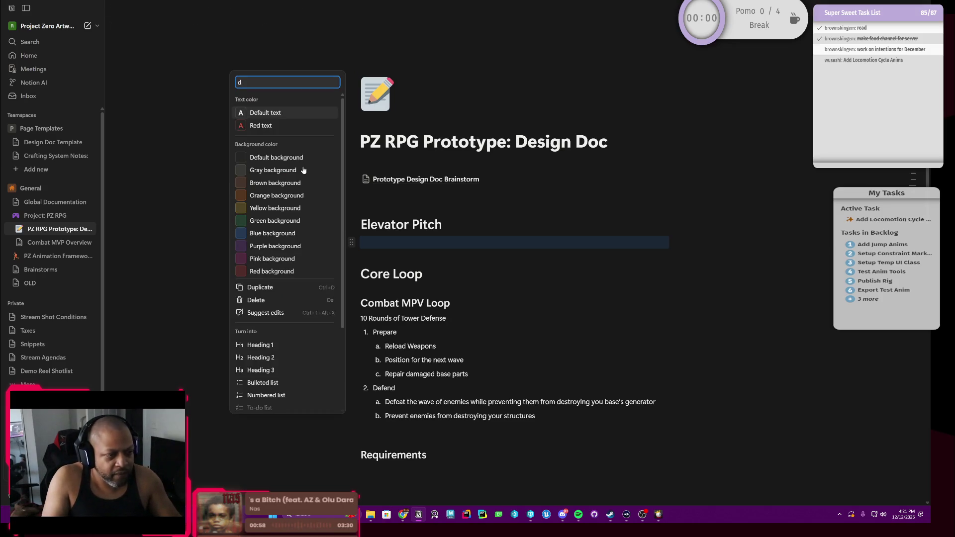